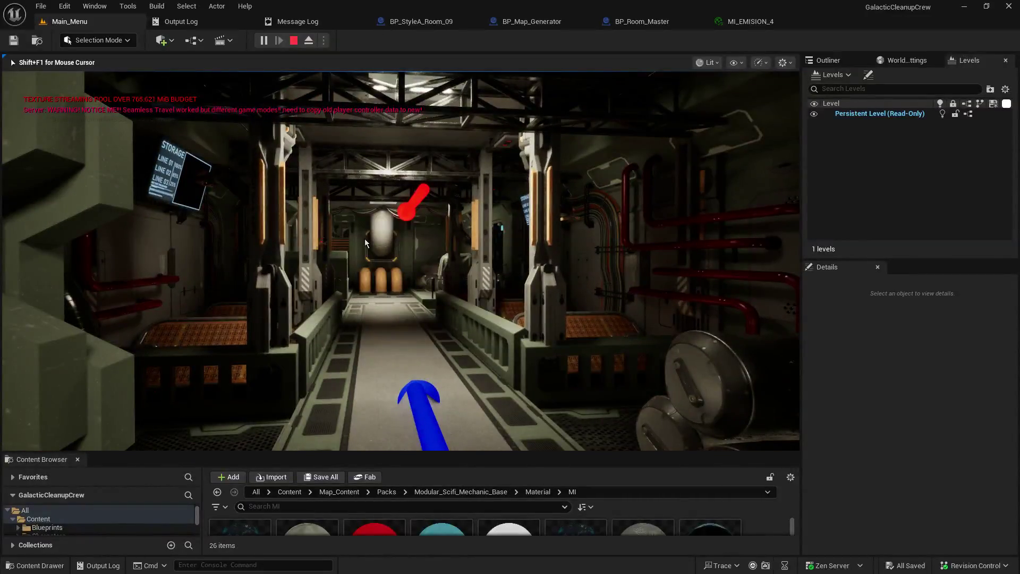
End the play session and bring up BP_Room_Master's event graph with its MI_EMISION_4 exclusion check.
key("Escape")
left_click(547, 22)
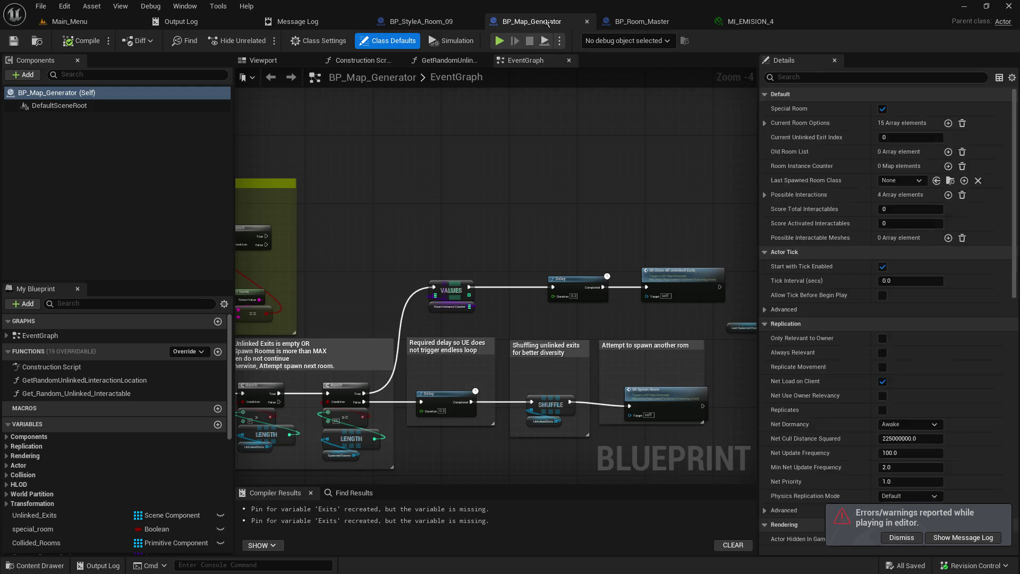
mouse_move(399, 175)
left_mouse_down()
mouse_move(539, 49)
mouse_move(487, 56)
mouse_move(454, 113)
left_mouse_up()
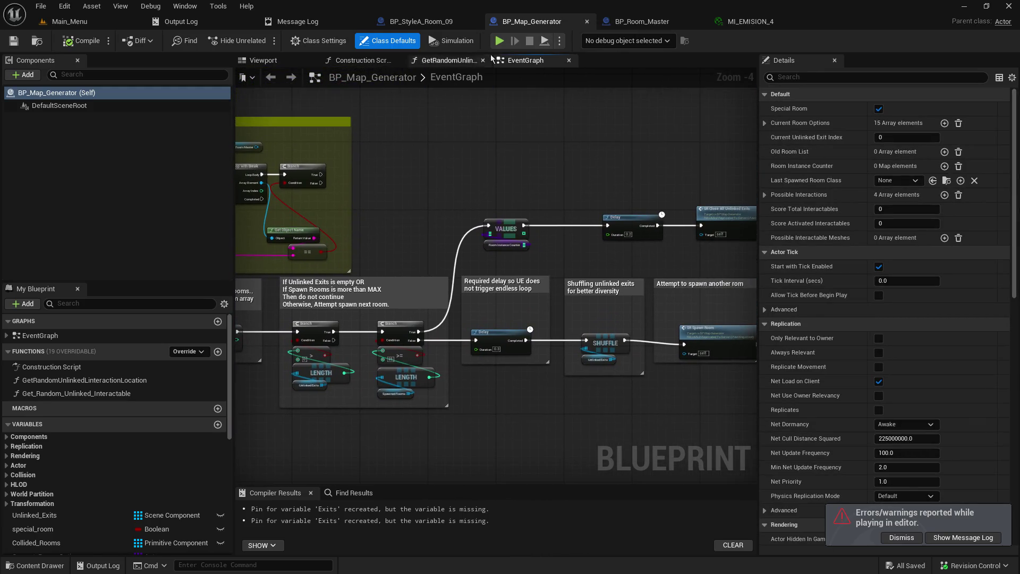
left_click(640, 21)
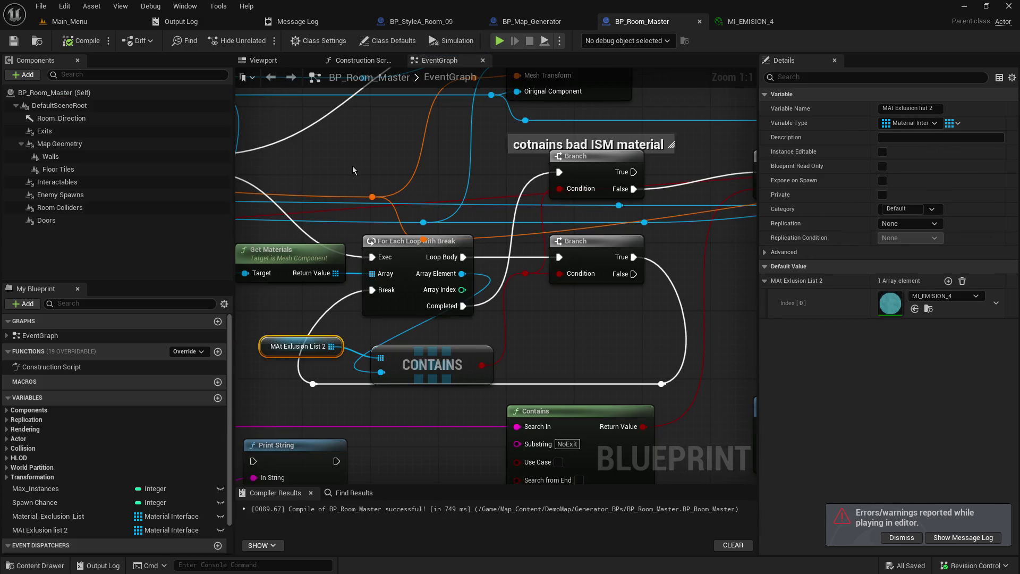
Wire the Branch's False output straight into SR Add Mesh.
mouse_move(440, 181)
left_mouse_down()
mouse_move(252, 295)
mouse_move(120, 322)
left_mouse_up()
left_click_drag(395, 316, 367, 296)
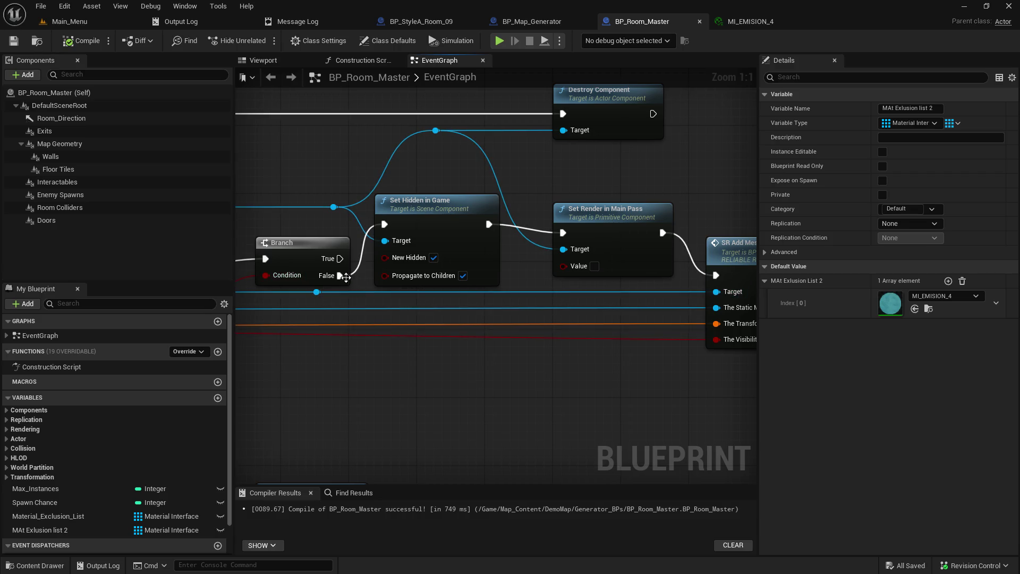
left_click_drag(340, 275, 719, 275)
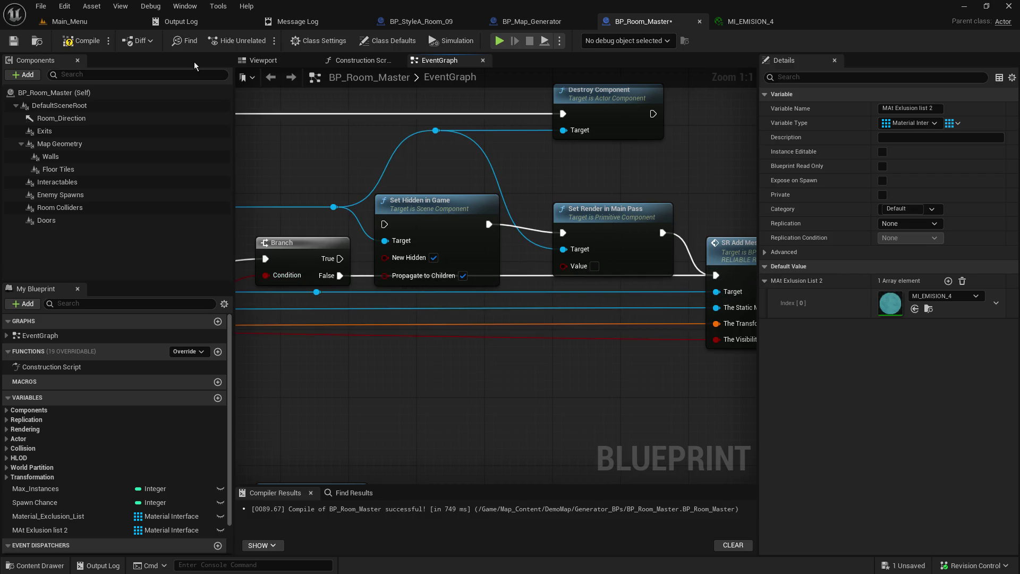
Save and compile BP_Room_Master, then start a play test from the Main_Menu level.
left_click(13, 41)
left_click(73, 45)
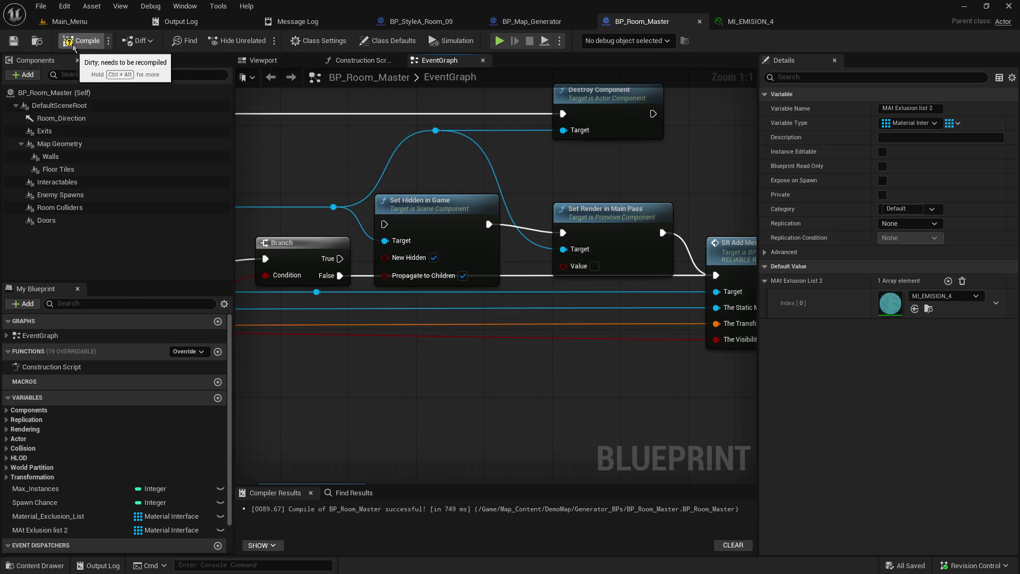
left_click(80, 24)
left_click(264, 42)
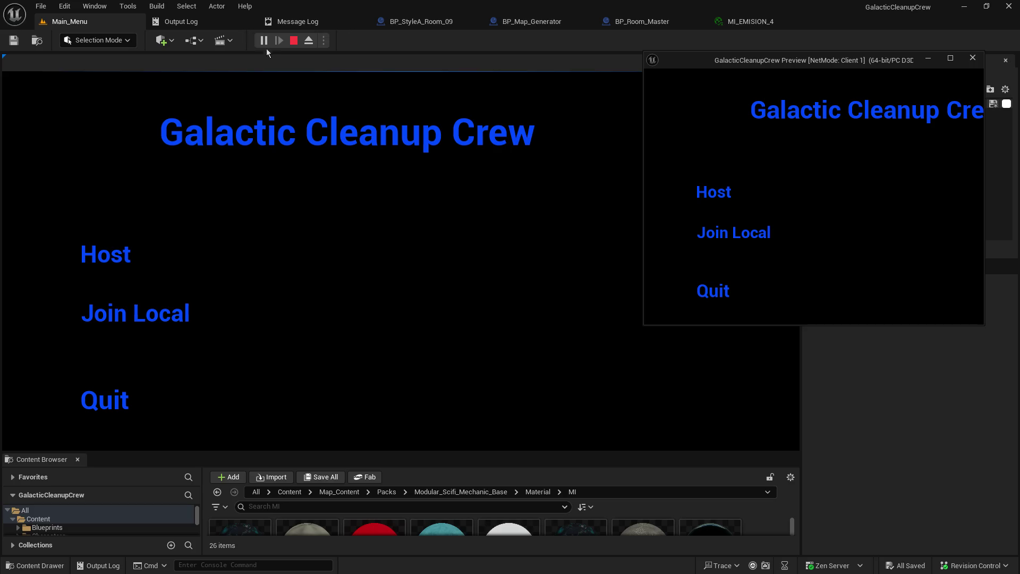
Host a game, walk down the corridor past the lit console to the glowing red pipes.
left_click(137, 246)
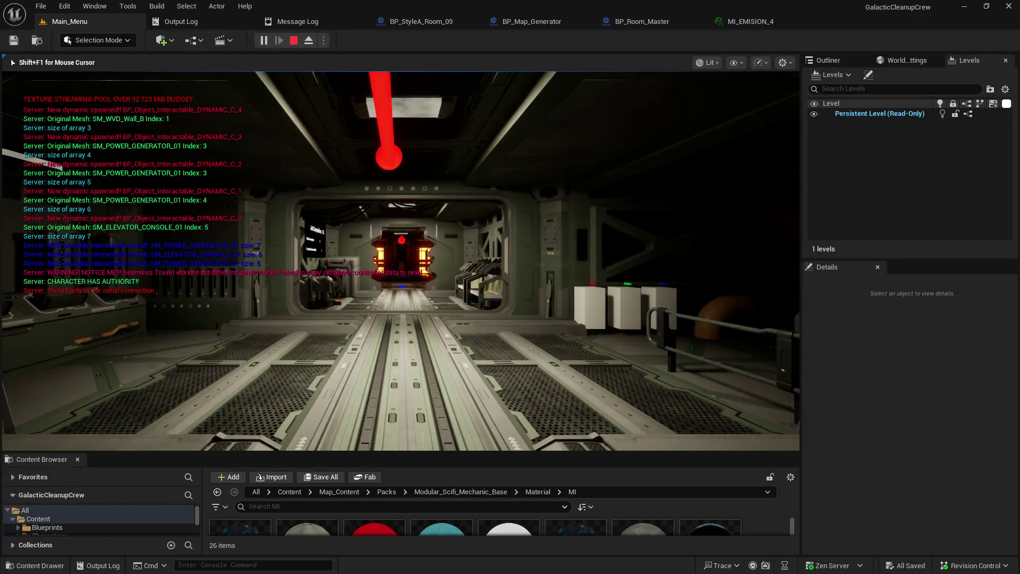
key("w")
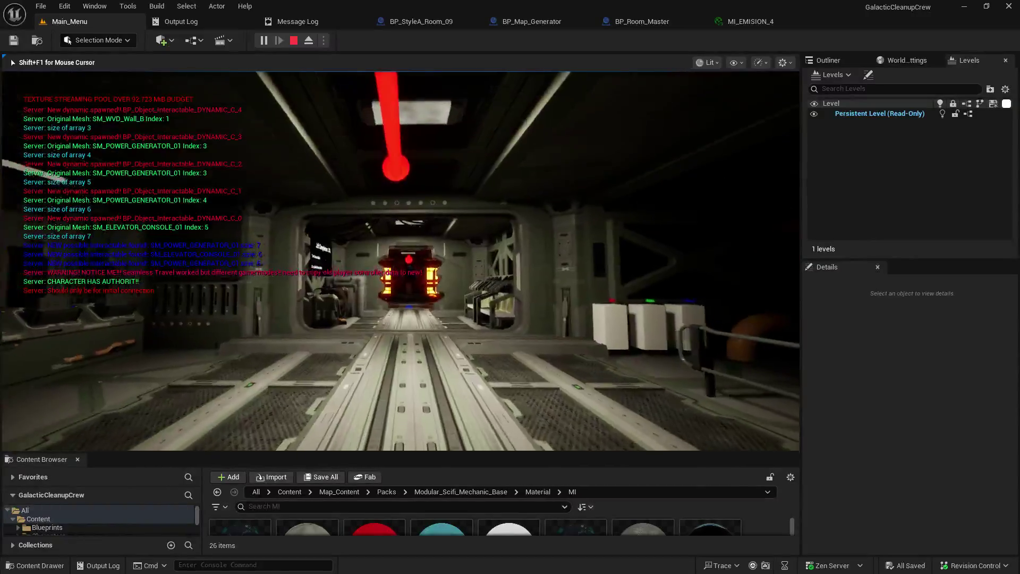
key("w")
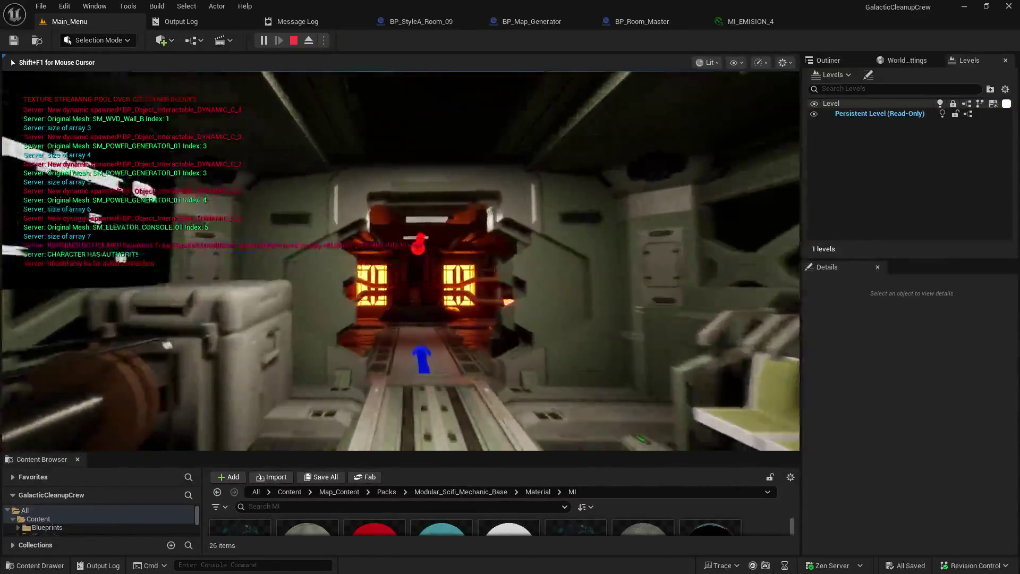
key("w")
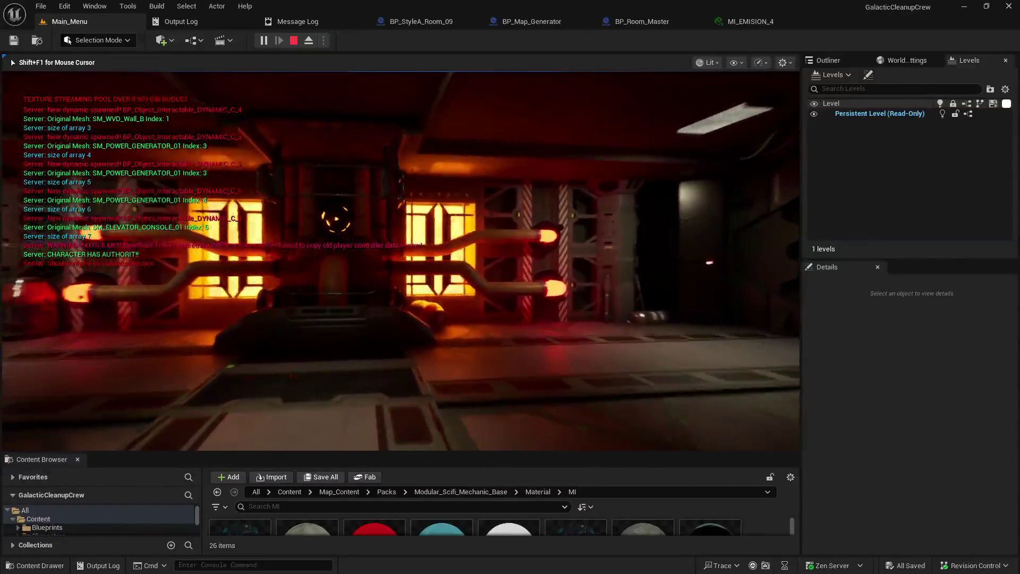
key("w")
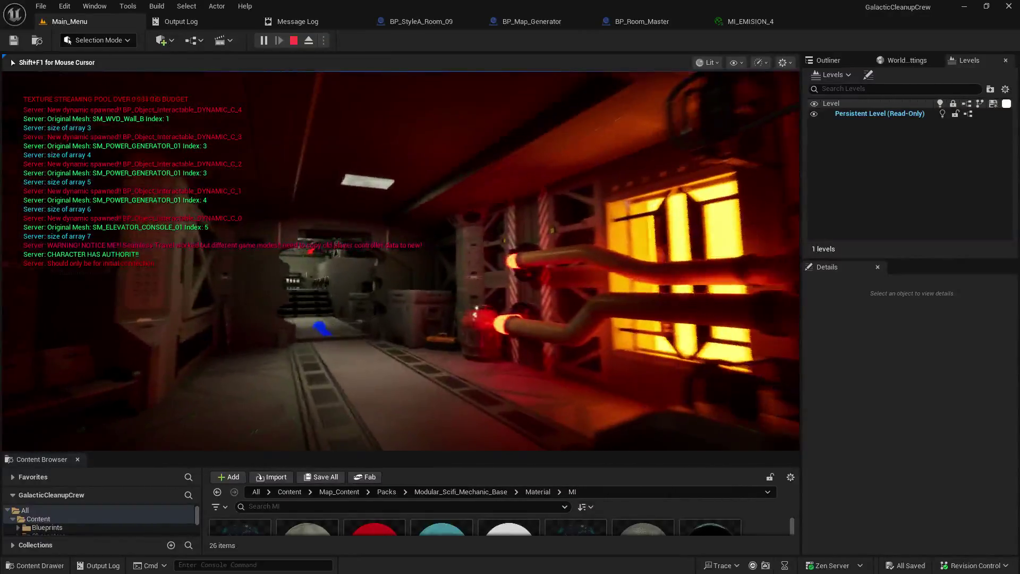
key("w")
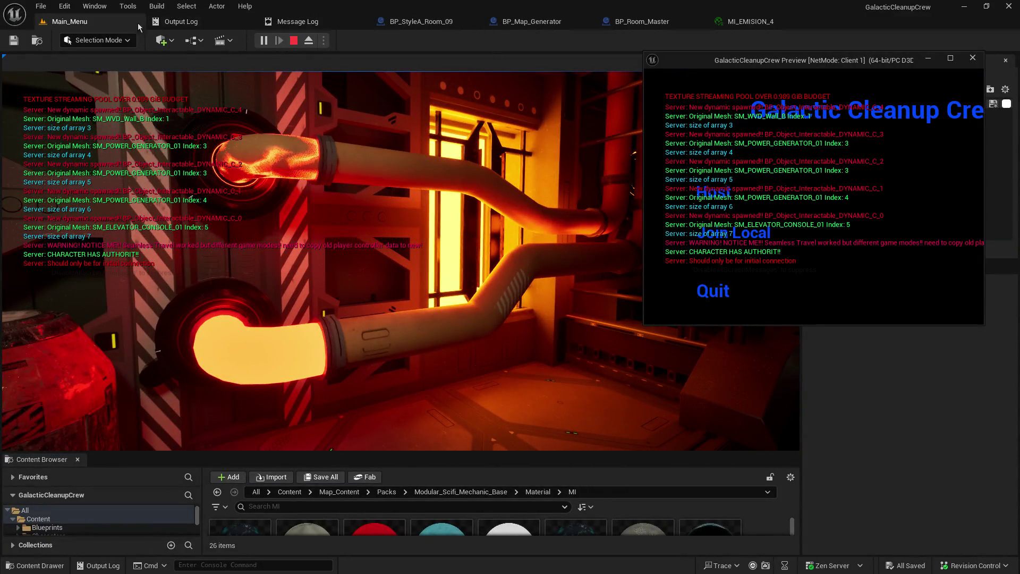
left_click(141, 23)
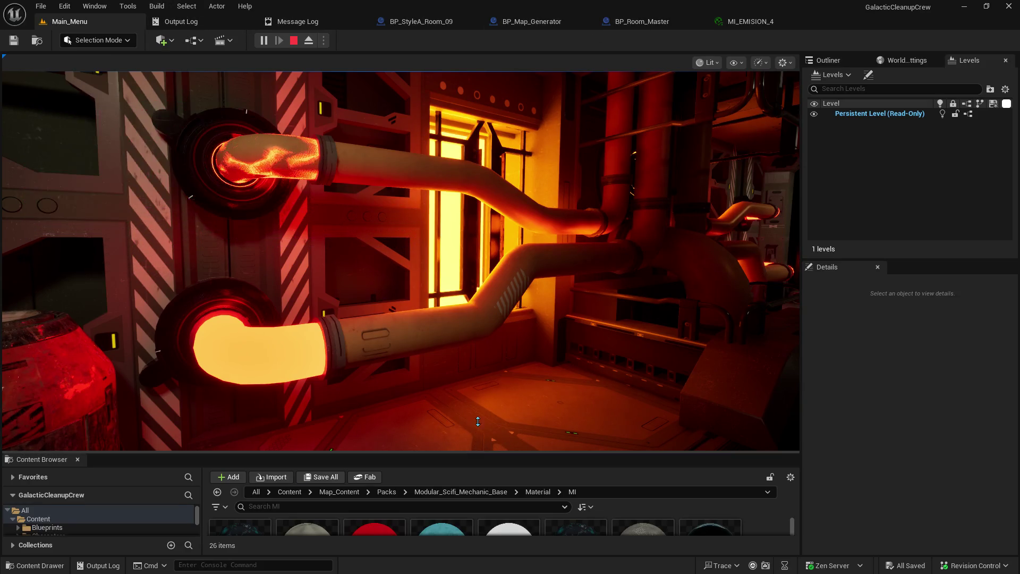
Open BP_StyleA_Room_03 from the 1_StyleA folder in the Content Browser.
left_click_drag(481, 451, 481, 248)
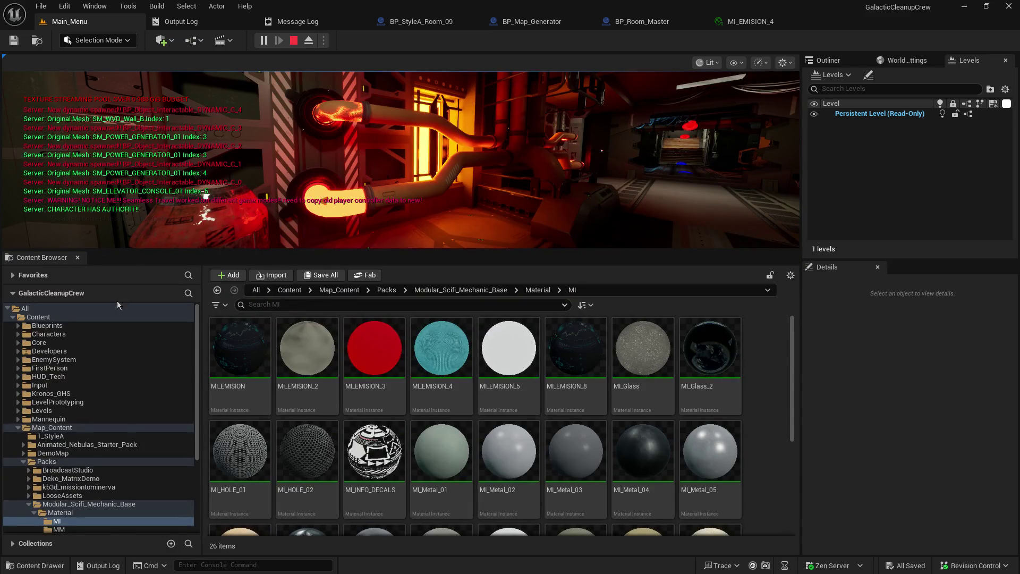
left_click(49, 437)
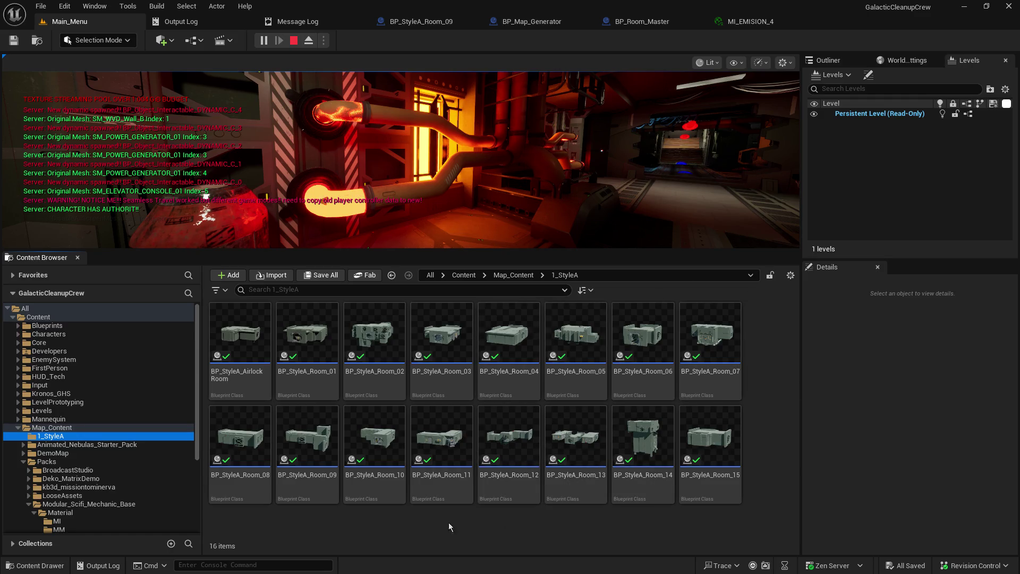
left_click(438, 340)
double_click(438, 341)
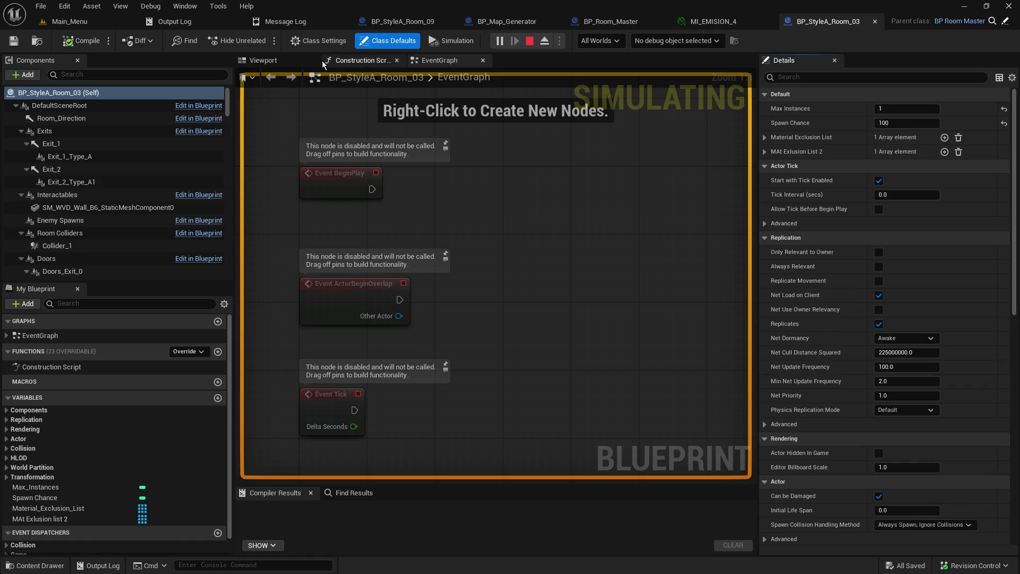
Select the glowing pipe SM_PIPE_02 in the Viewport to confirm MI_Red, then return to BP_Room_Master.
left_click(268, 64)
scroll(268, 85, "up", 10)
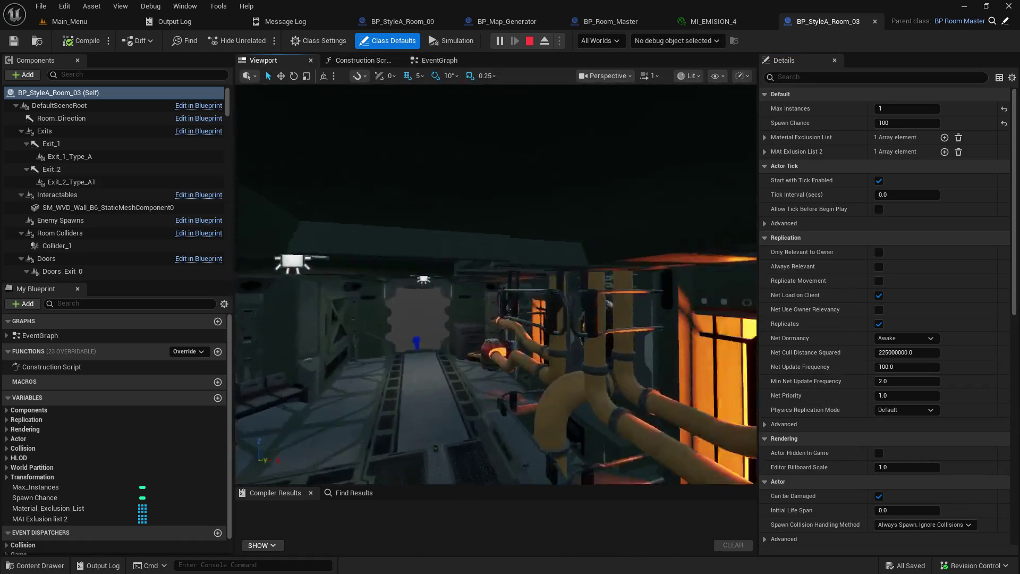
mouse_move(370, 214)
left_mouse_down()
mouse_move(430, 218)
mouse_move(371, 215)
left_mouse_up()
left_click(302, 282)
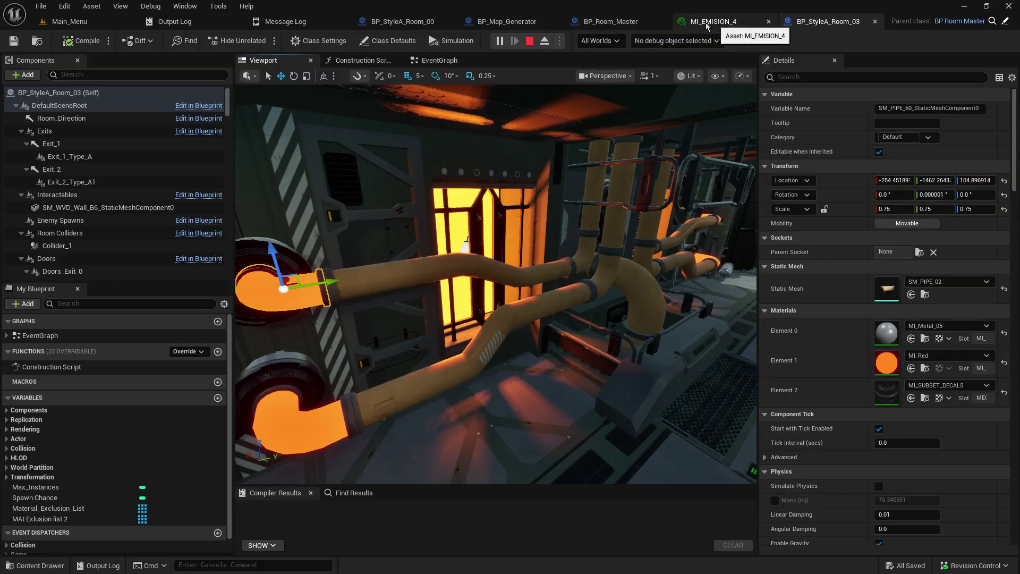
left_click(611, 21)
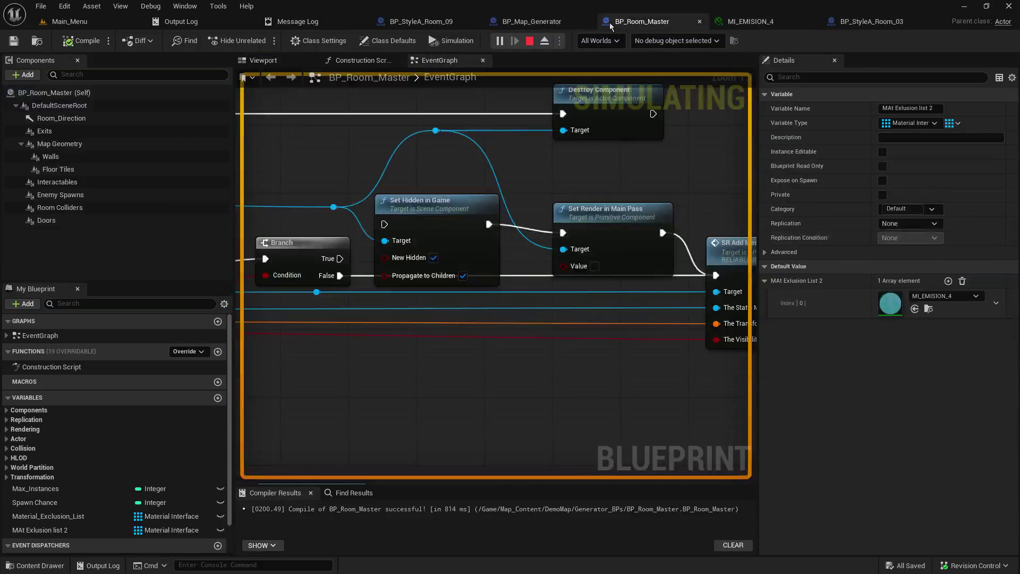
Add MI_Red as Index [1] of MAt Exlusion list 2 and save BP_Room_Master.
left_click(71, 527)
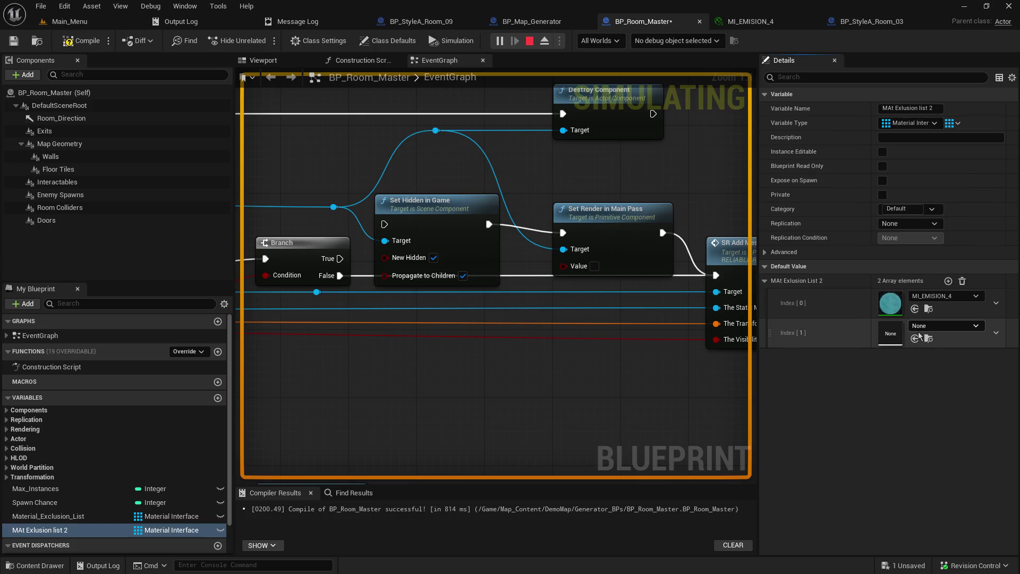
left_click(944, 326)
type("MI_R")
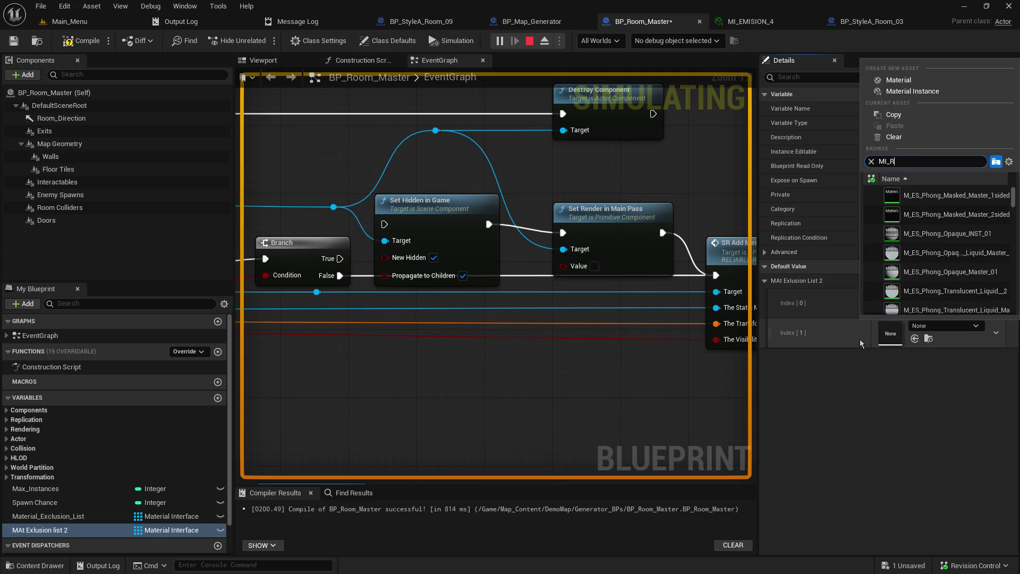
type("E")
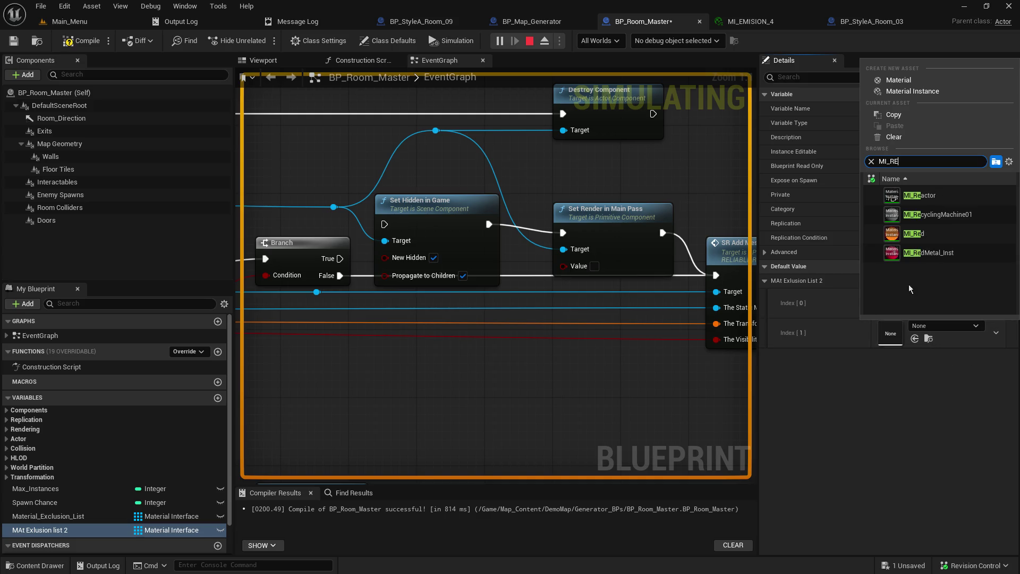
key("Escape")
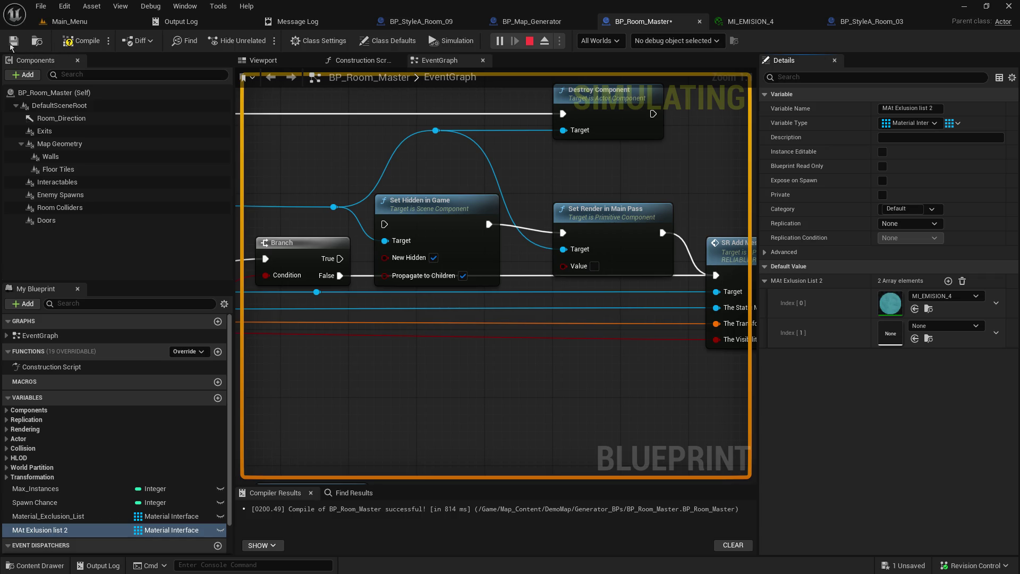
left_click(10, 43)
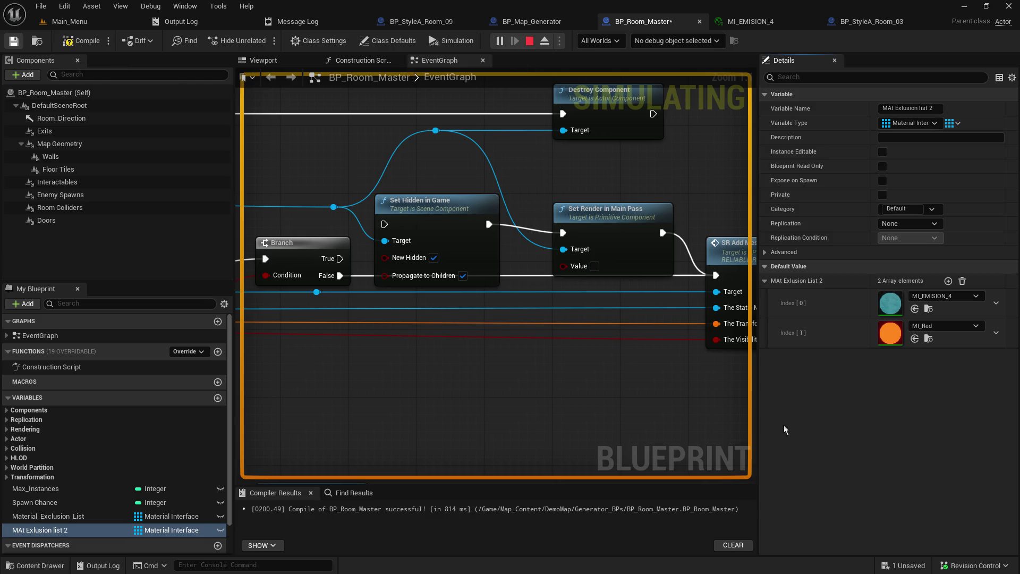
key("ctrl+s")
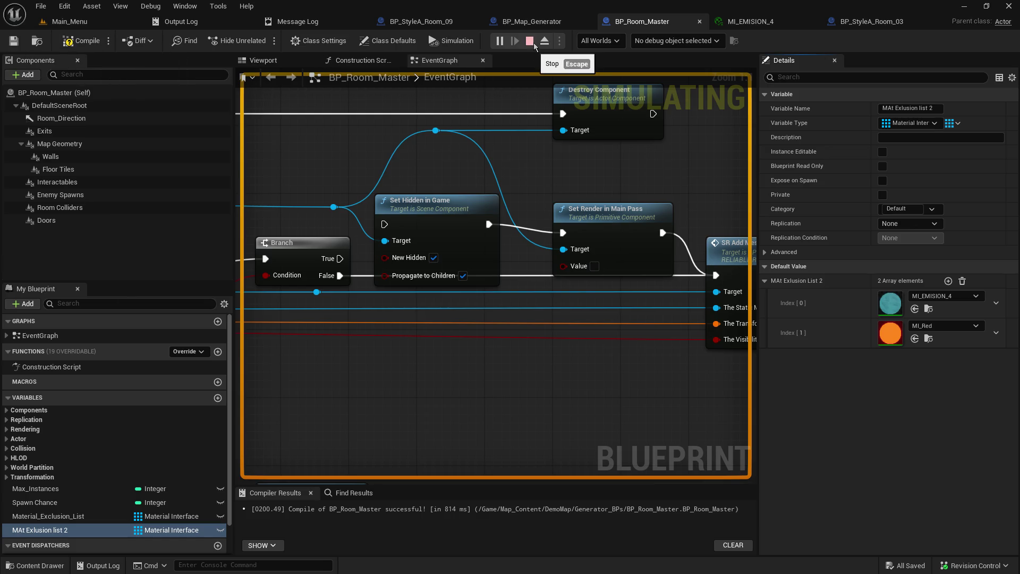
Select the lamp by the lit window in BP_StyleA_Room_03 to check its MI_LightOrange material.
left_click(85, 21)
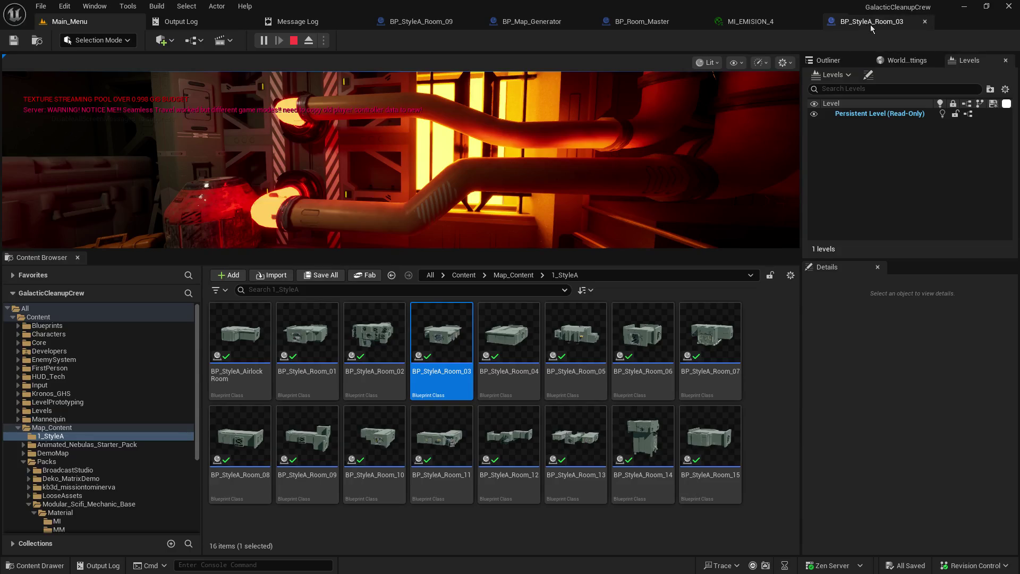
left_click(869, 23)
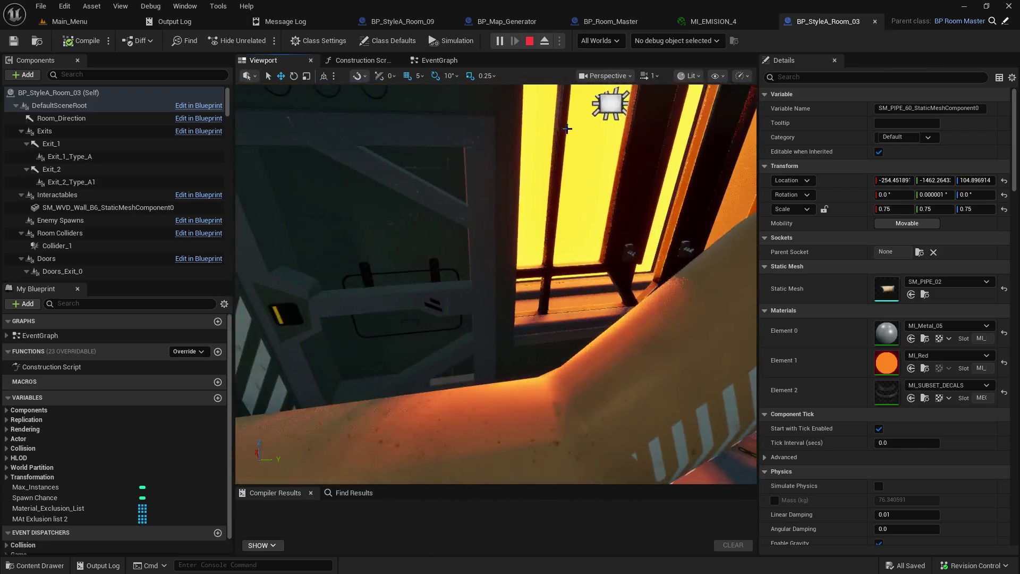
left_click(585, 135)
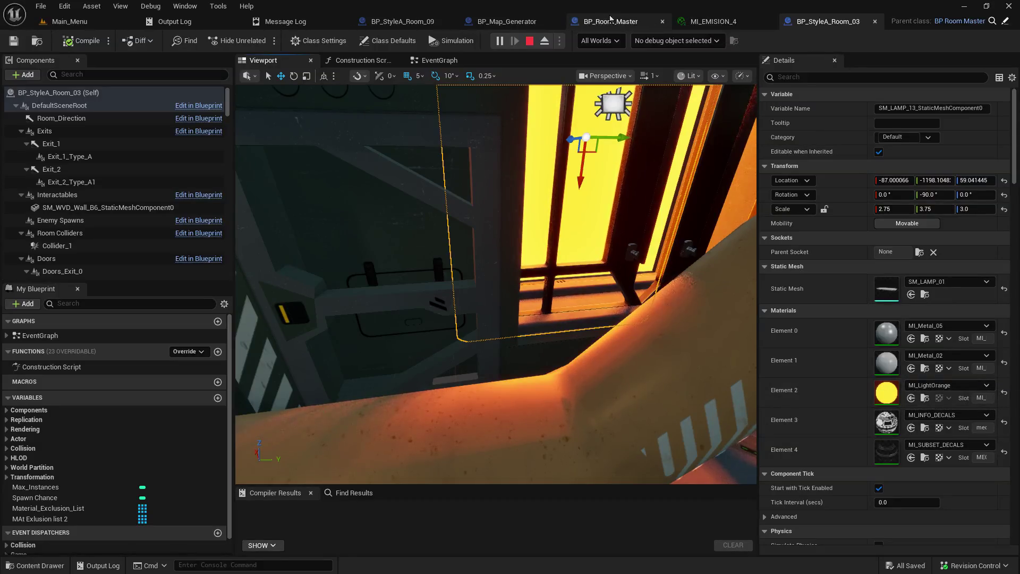
In BP_Room_Master's event graph, give MAt Exlusion list 2 an empty third entry.
left_click(534, 22)
left_click(619, 21)
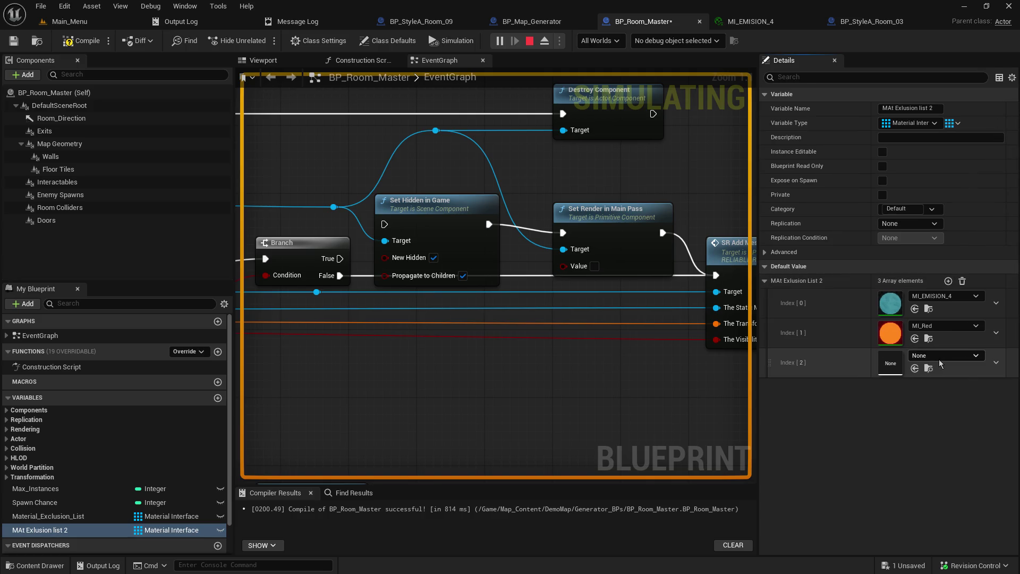
left_click(941, 361)
Set Index [2] of the exclusion list to MI_LightOrange, save, and return to Main_Menu.
type("mi_lightor")
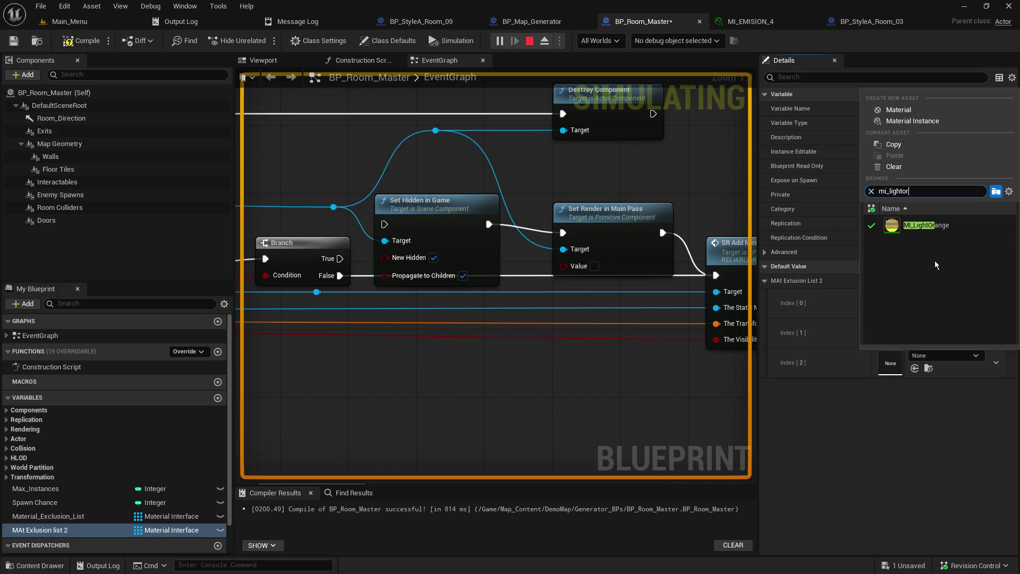
key("Escape")
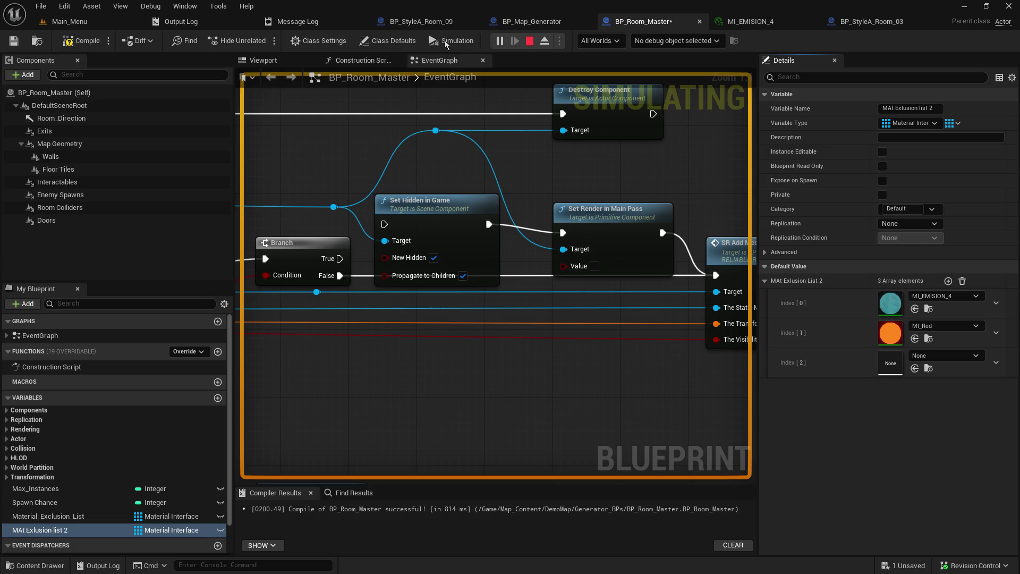
key("ctrl+s")
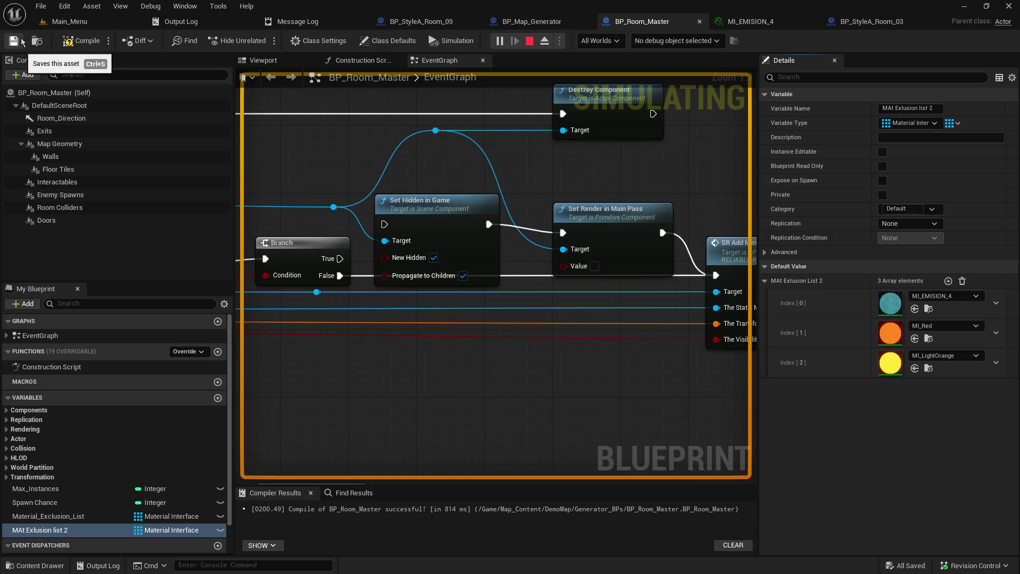
left_click(73, 29)
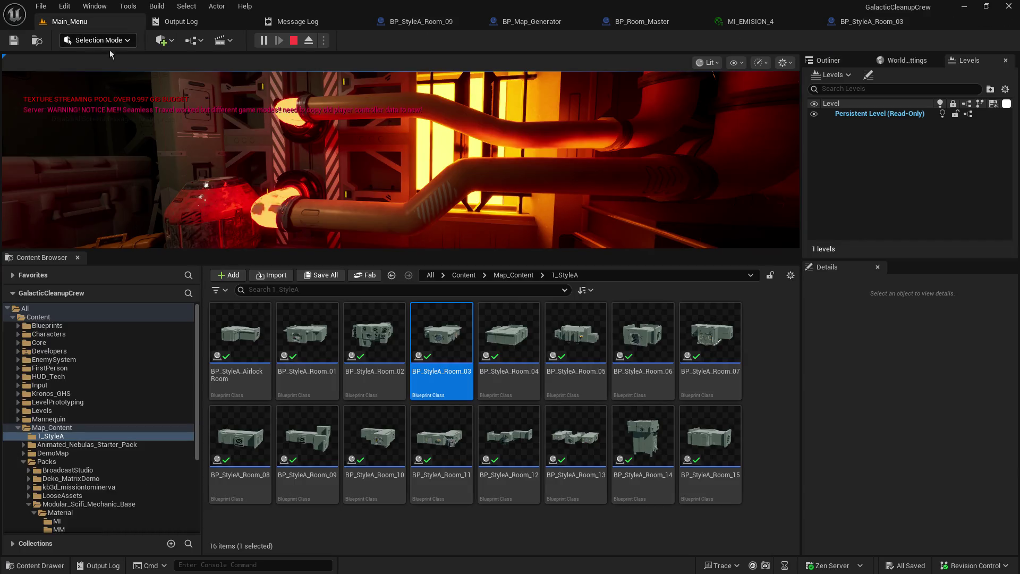
Enlarge the game view and walk the generated rooms through to the glowing orange generator room.
left_click_drag(353, 251, 356, 388)
left_click(436, 286)
key("w")
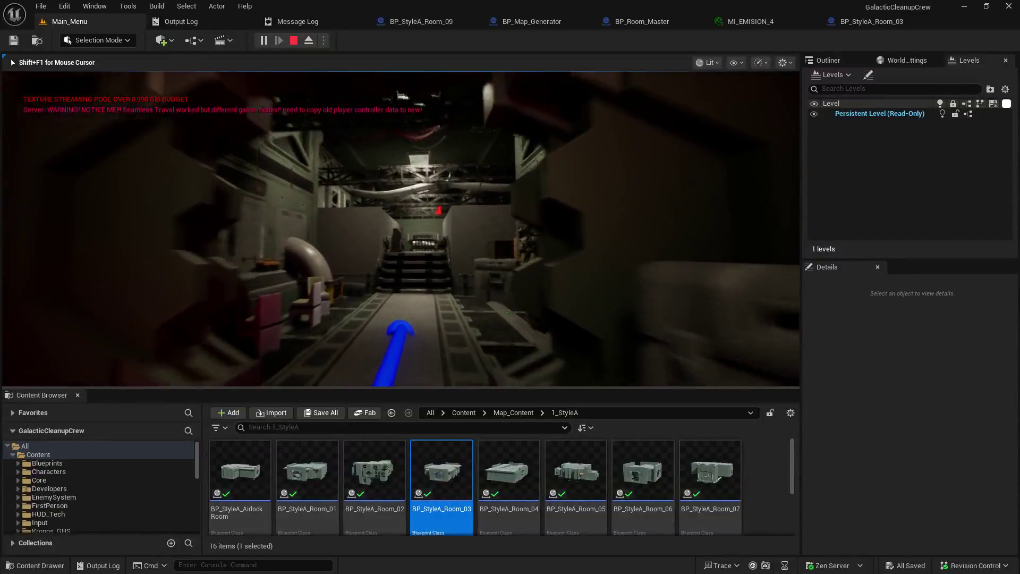
key("w")
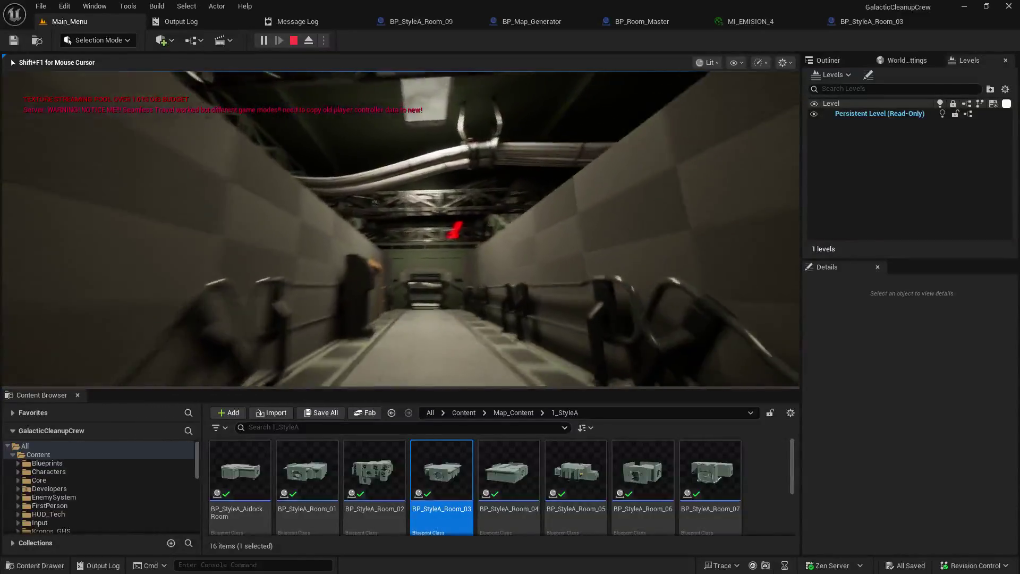
key("w")
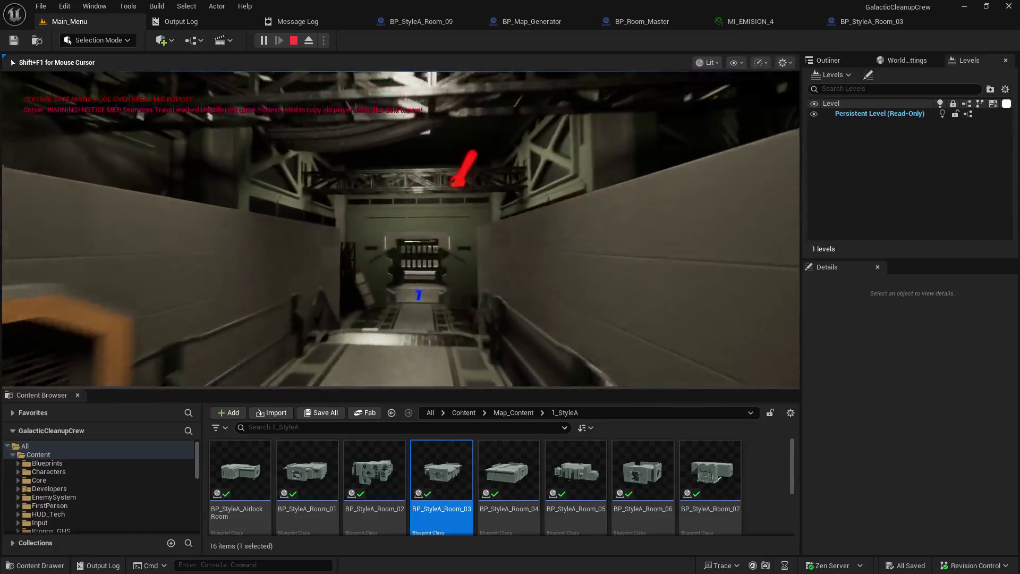
key("w")
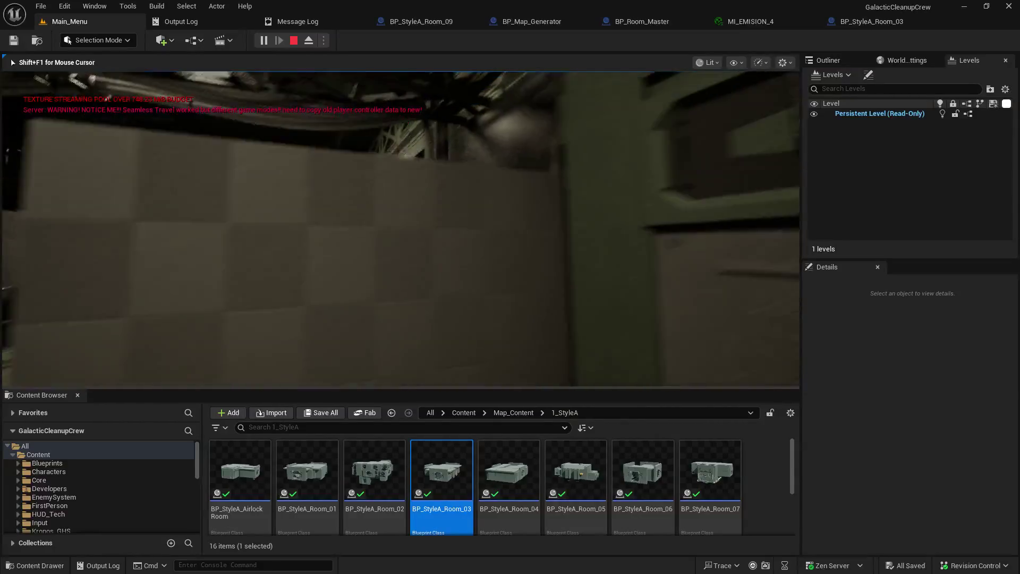
key("w")
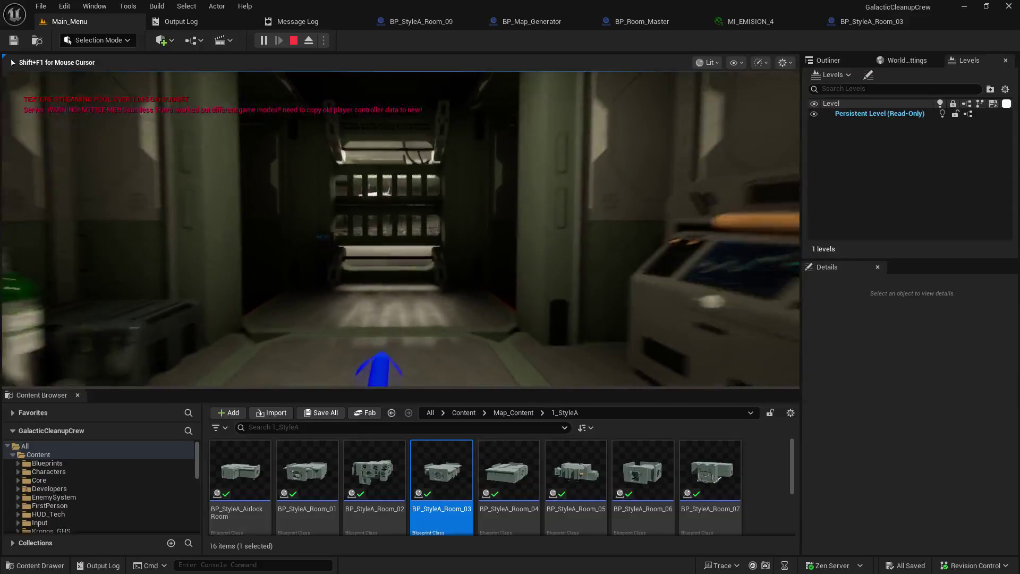
key("w")
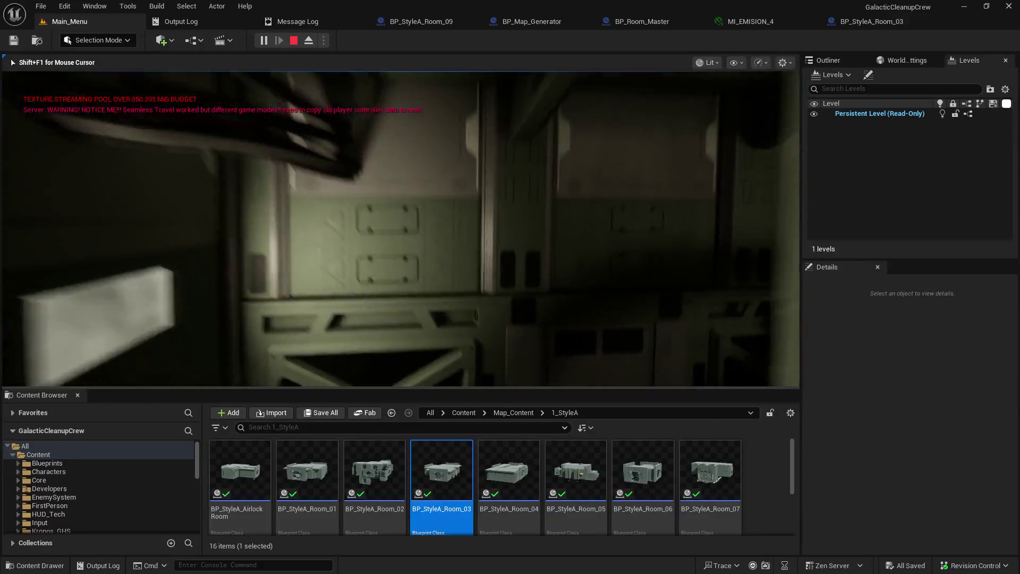
key("w")
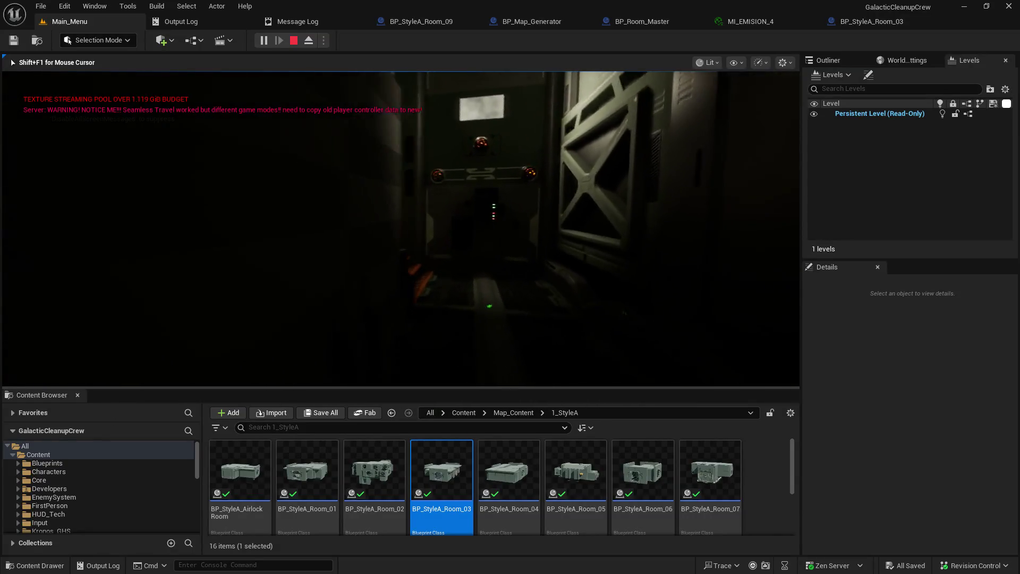
key("w")
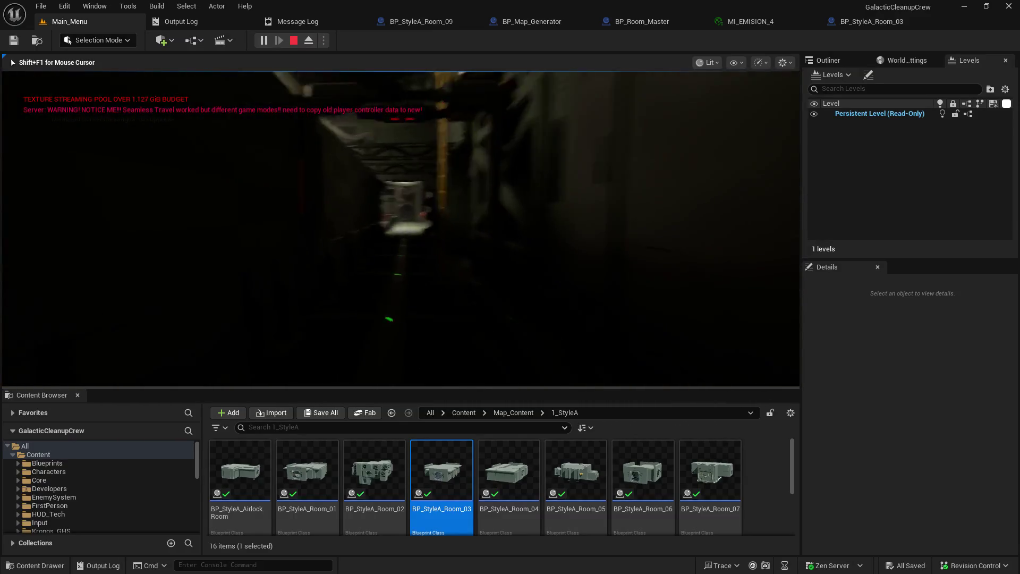
key("w")
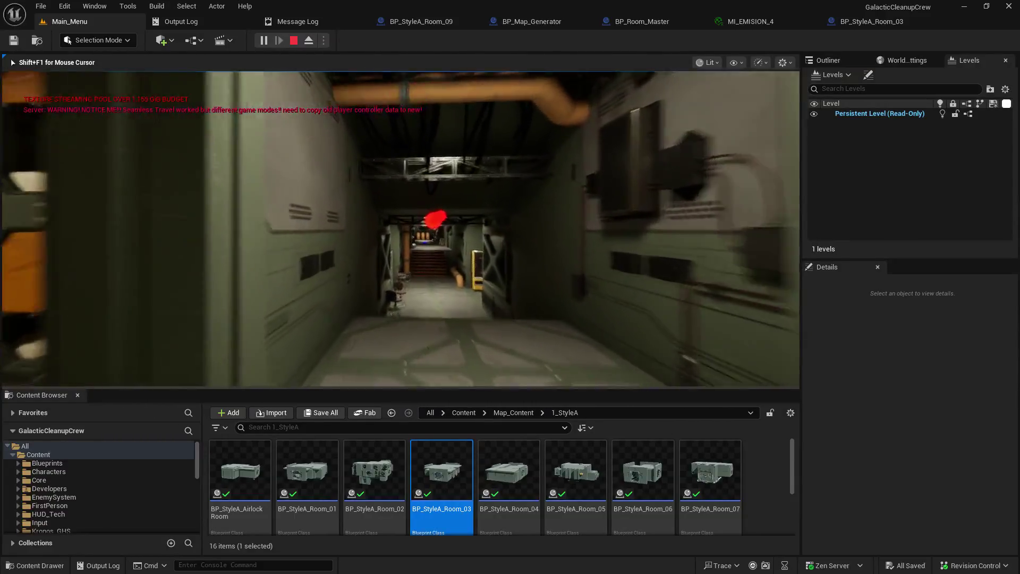
key("w")
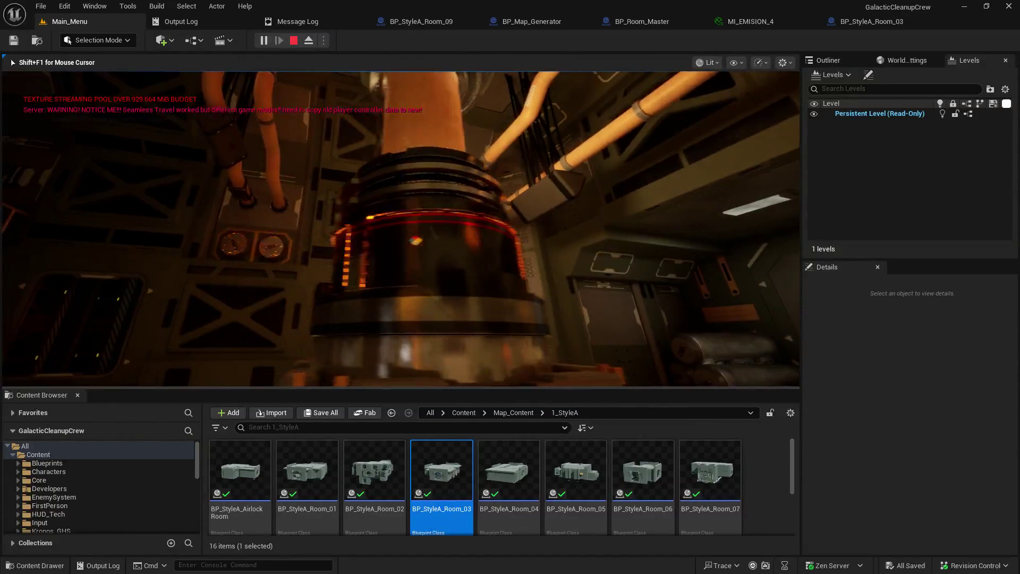
key("shift+F1")
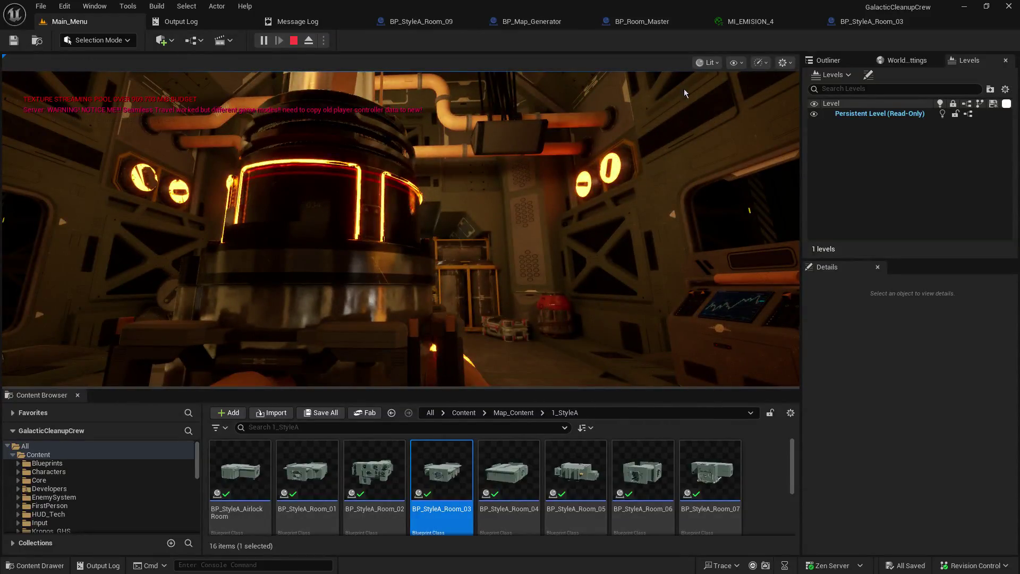
Close BP_StyleA_Room_03 and open BP_StyleA_Room_05's Viewport showing the power generator.
left_click(925, 21)
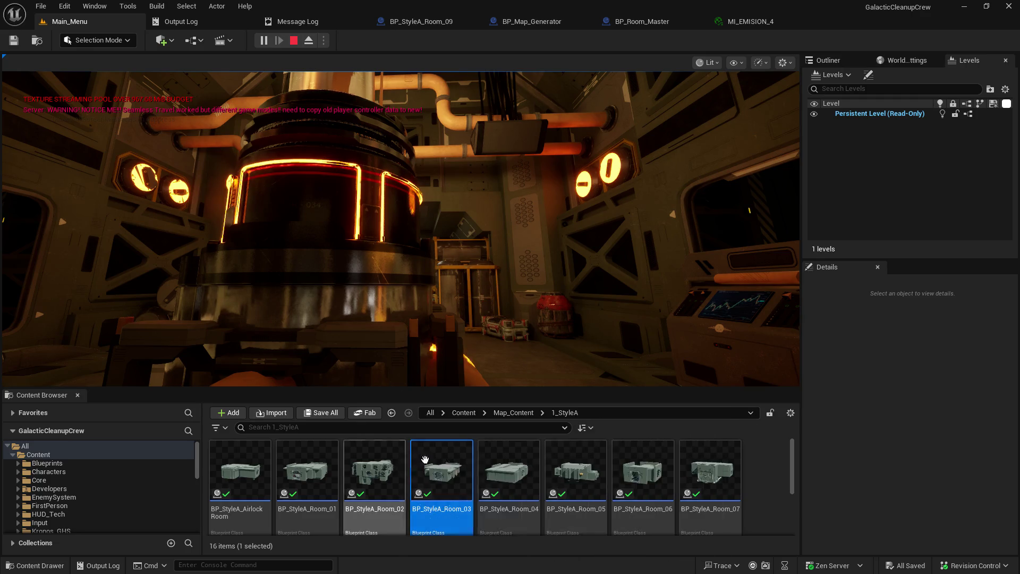
mouse_move(679, 474)
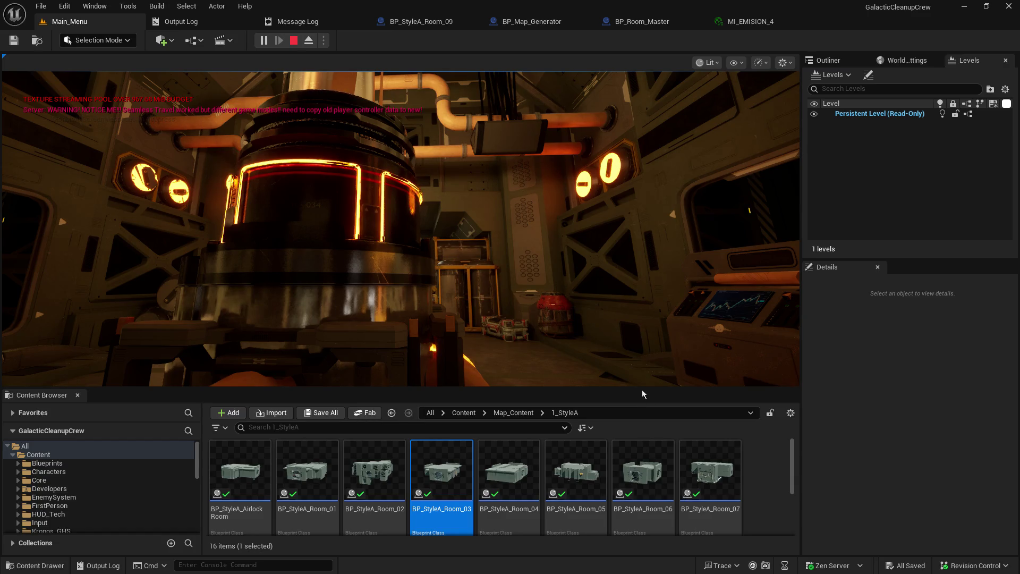
left_click_drag(636, 389, 635, 289)
left_click(578, 375)
double_click(577, 375)
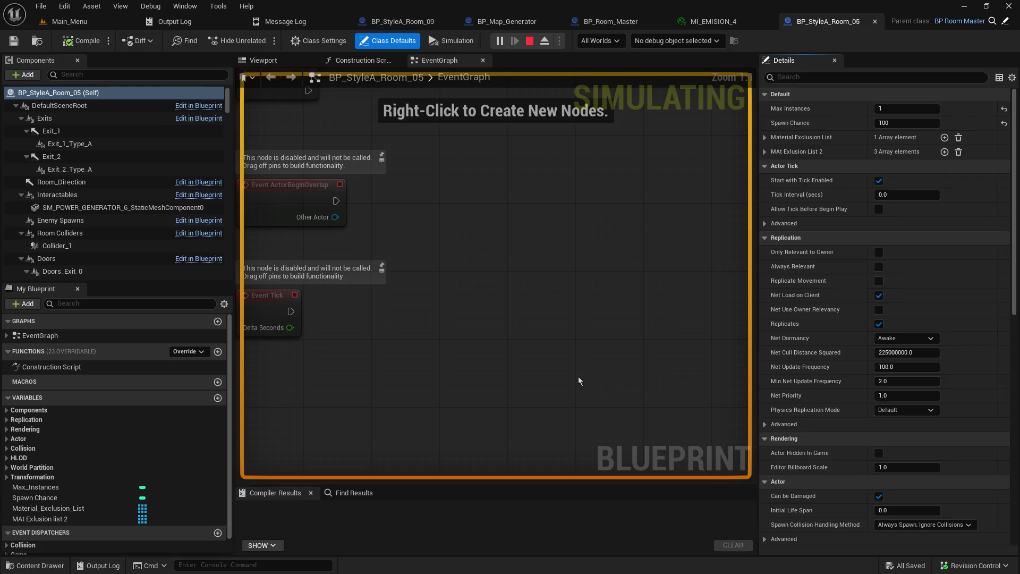
left_click(261, 62)
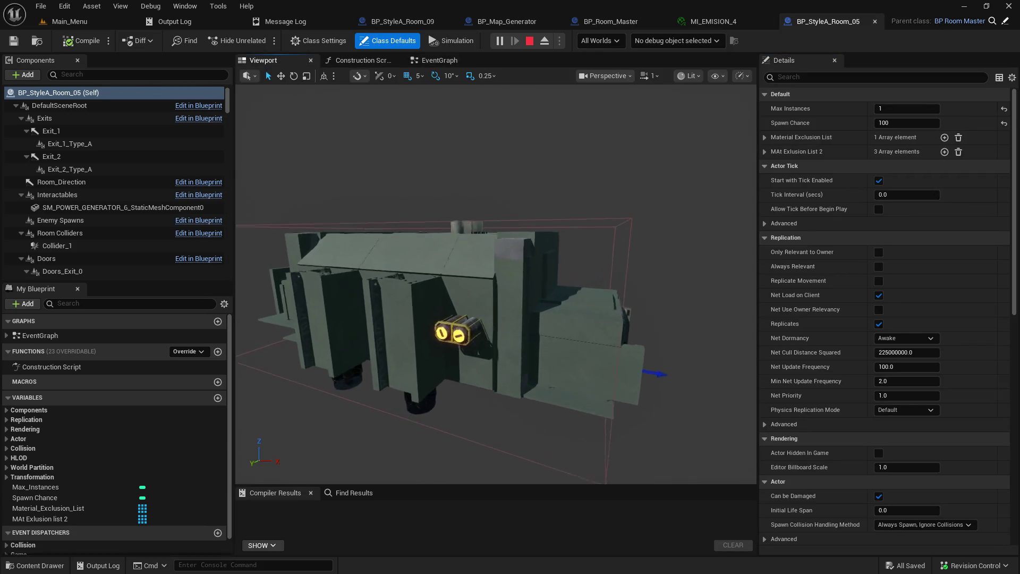
scroll(496, 284, "up", 10)
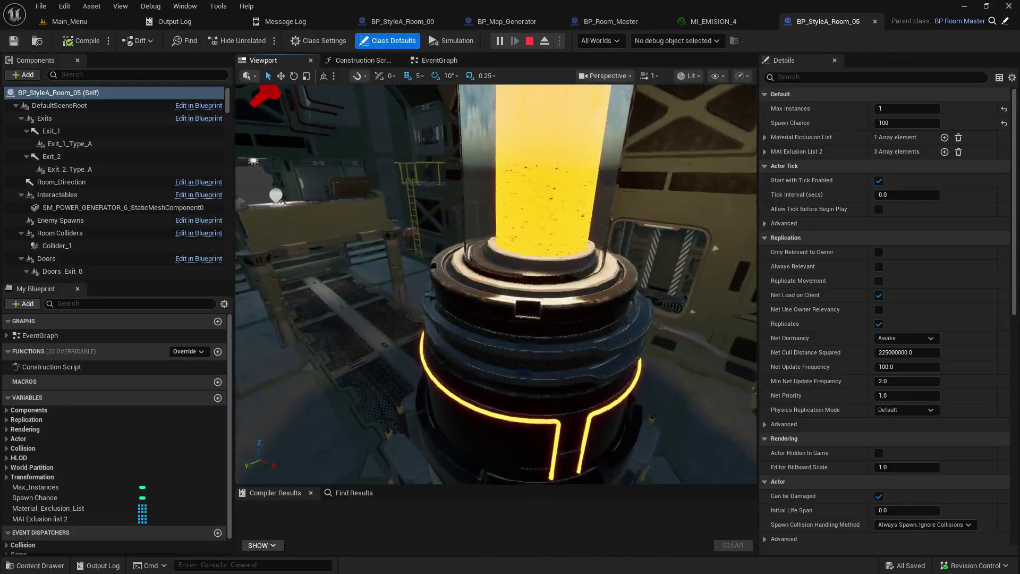
Return to the Main_Menu level and look around in the running game.
left_click(69, 21)
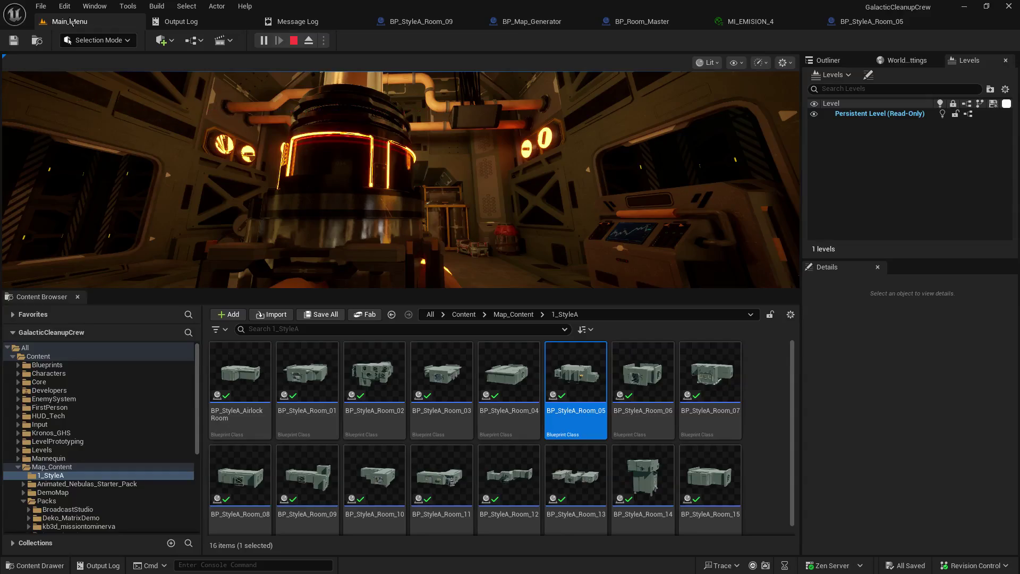
left_click(505, 227)
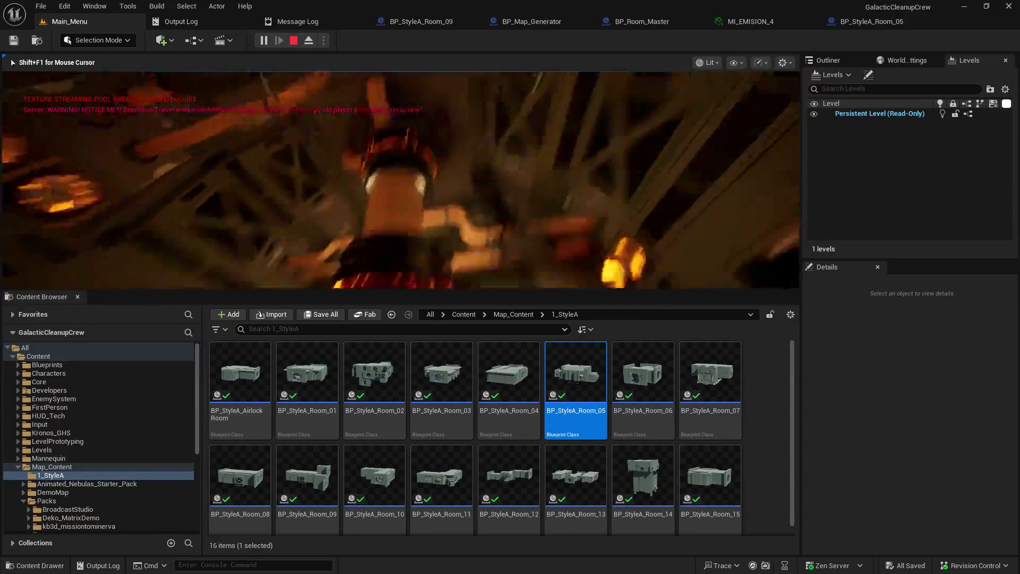
key("shift+F1")
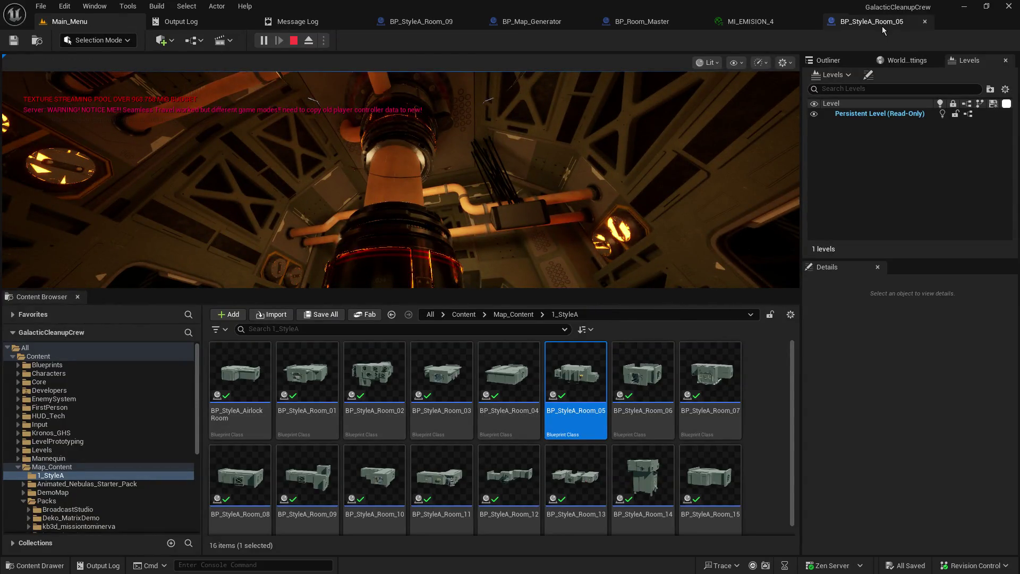
In BP_StyleA_Room_05, select and frame the glass tube pipe and its glowing top section.
left_click(856, 21)
left_click(504, 206)
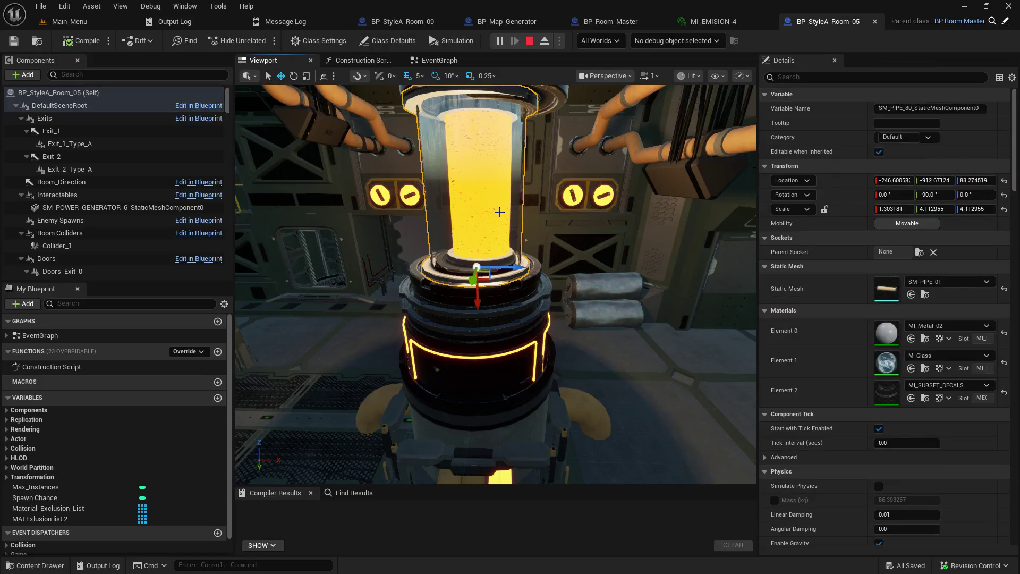
left_click_drag(499, 212, 500, 170)
key("f")
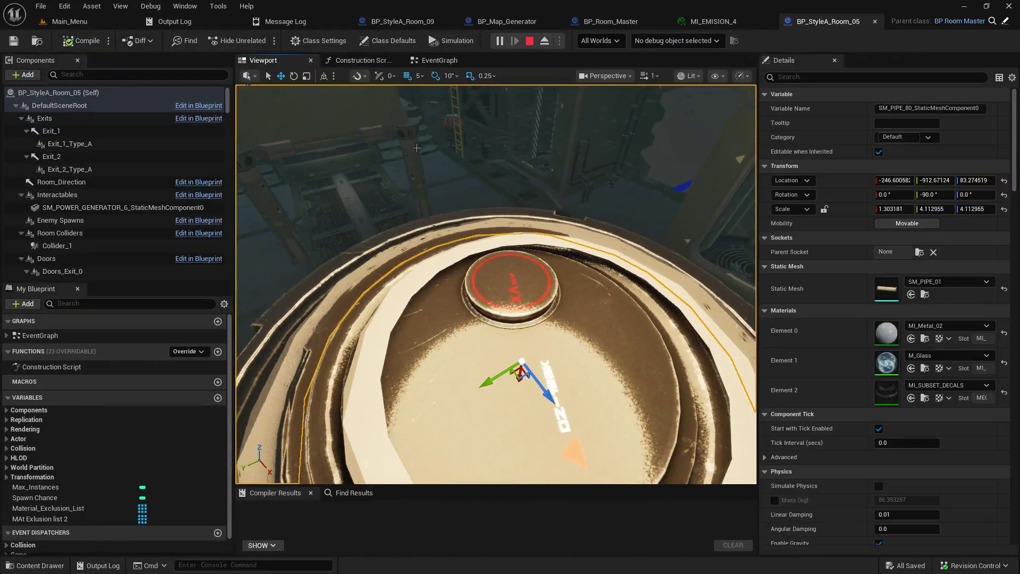
mouse_move(571, 207)
left_mouse_down()
mouse_move(547, 191)
mouse_move(571, 207)
mouse_move(570, 233)
mouse_move(632, 234)
left_mouse_up()
mouse_move(456, 191)
left_mouse_down()
mouse_move(456, 175)
mouse_move(457, 191)
left_mouse_up()
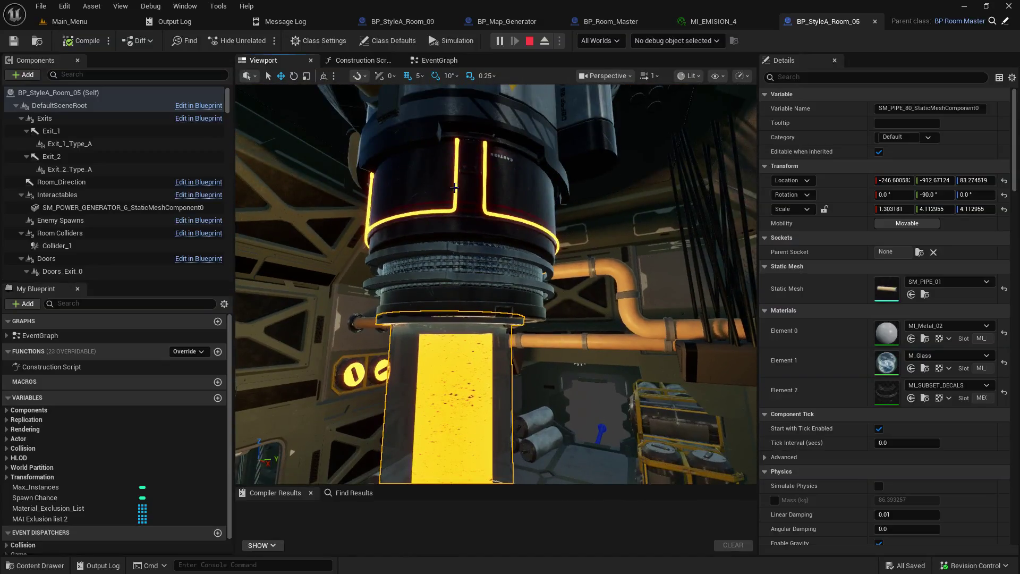
left_click(457, 189)
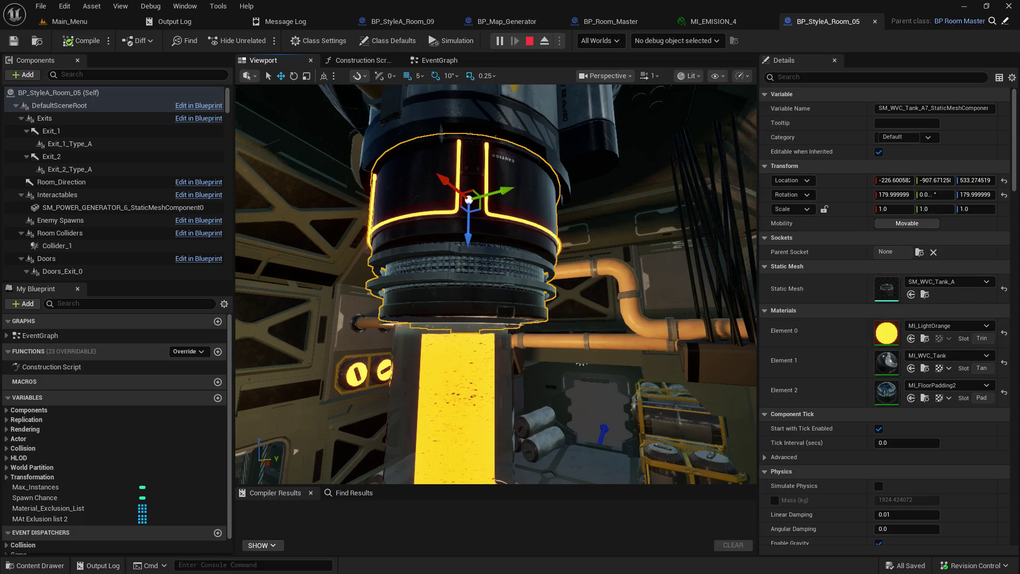
Confirm the glass column uses SM_PIPE_01 with M_Glass, then switch back to Main_Menu.
left_click(359, 377)
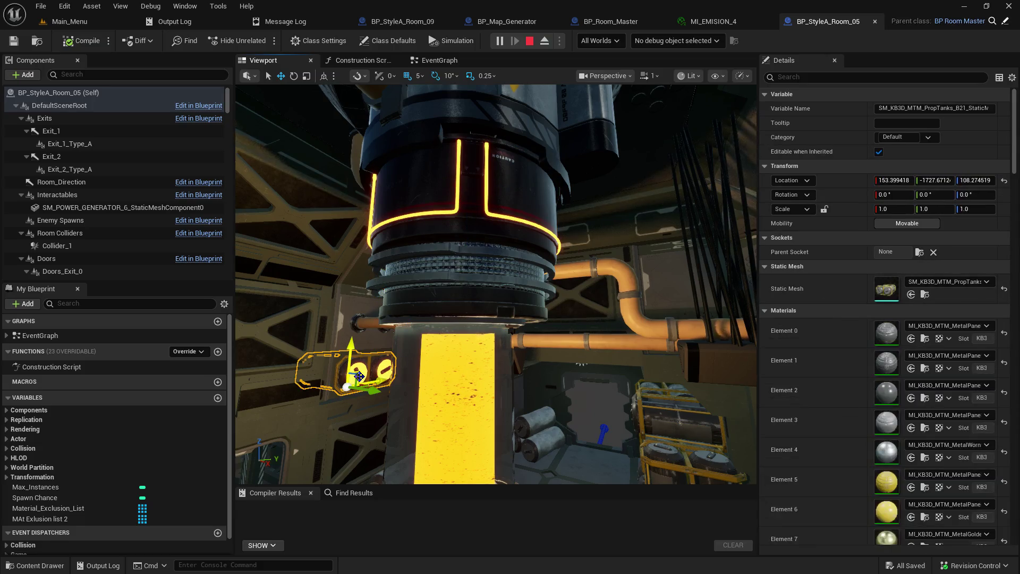
scroll(864, 415, "down", 2)
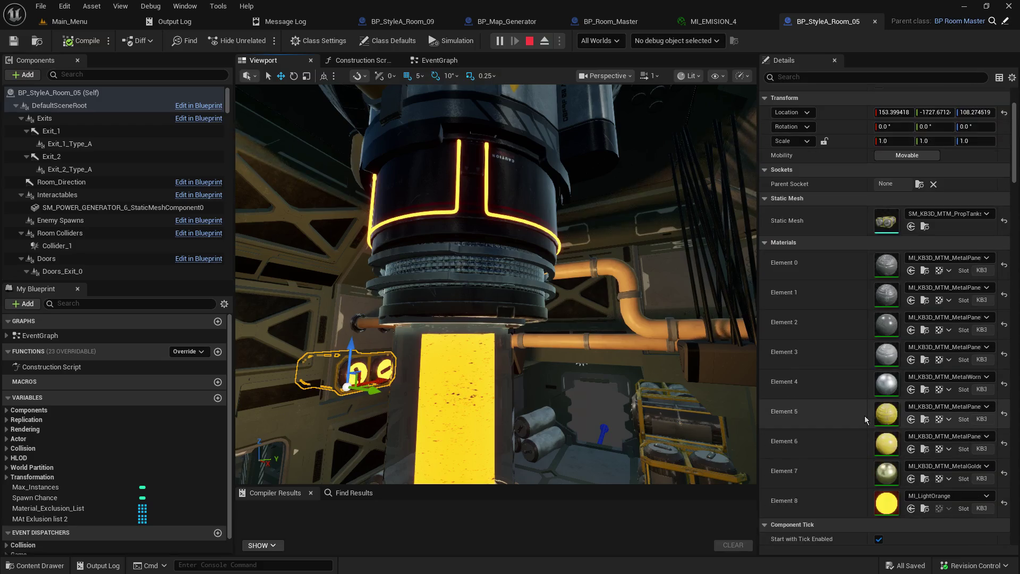
mouse_move(531, 319)
left_mouse_down()
mouse_move(648, 318)
mouse_move(563, 361)
mouse_move(479, 297)
mouse_move(457, 228)
mouse_move(478, 307)
left_mouse_up()
left_click(494, 309)
left_click(478, 307)
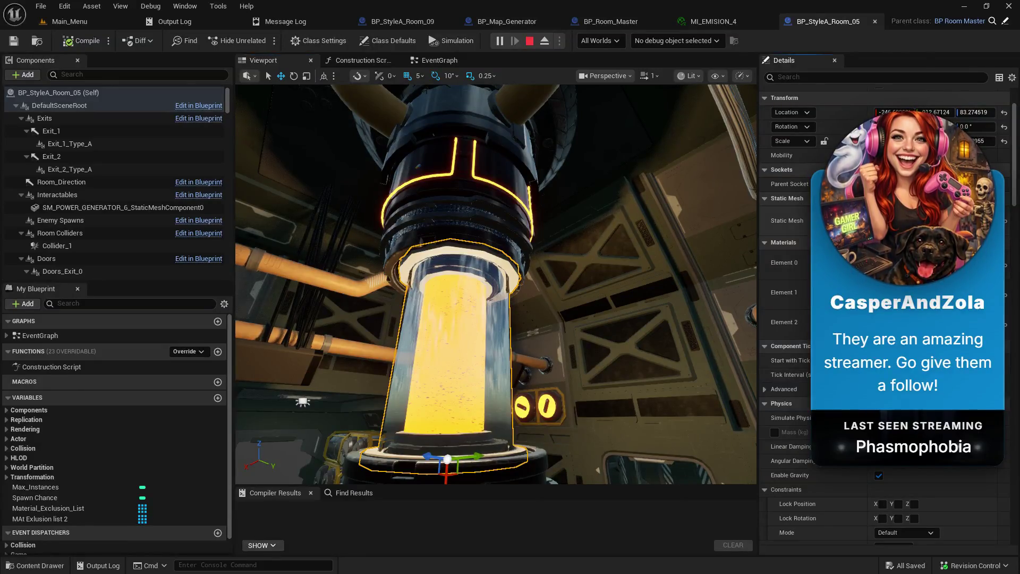
left_click(69, 21)
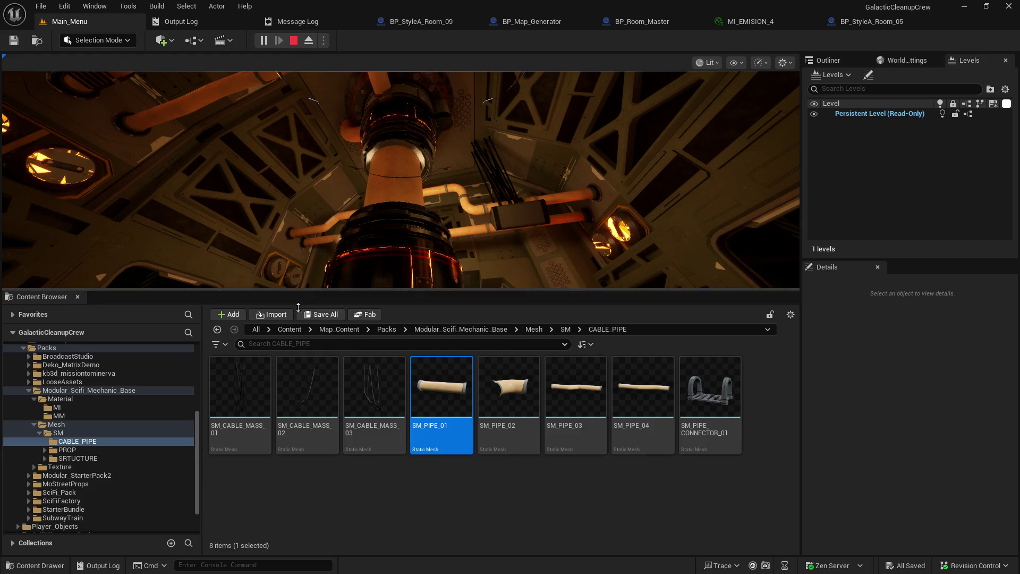
Play-test the Main_Menu level in an enlarged viewport, then stop the session with Esc.
left_click_drag(307, 290, 307, 439)
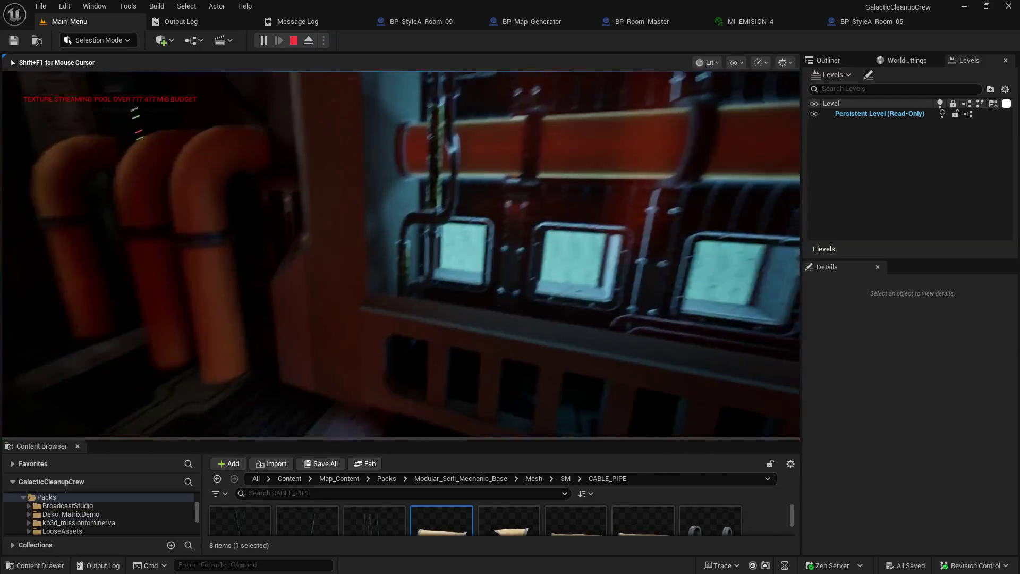
key("Escape")
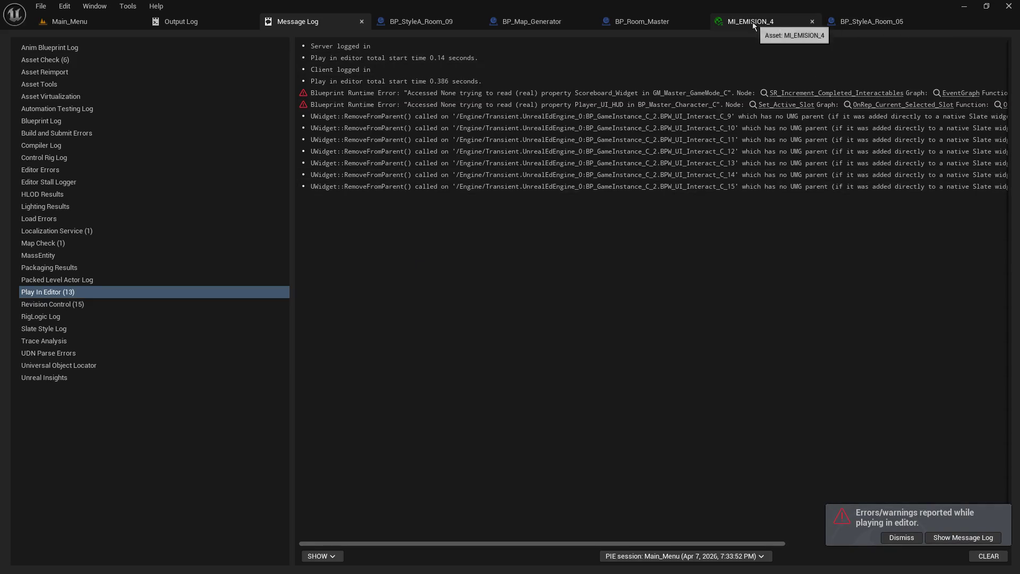
Close MI_EMISION_4 and, in BP_Room_Master, wire the Branch's False pin (not True) to Set Hidden in Game.
left_click(812, 21)
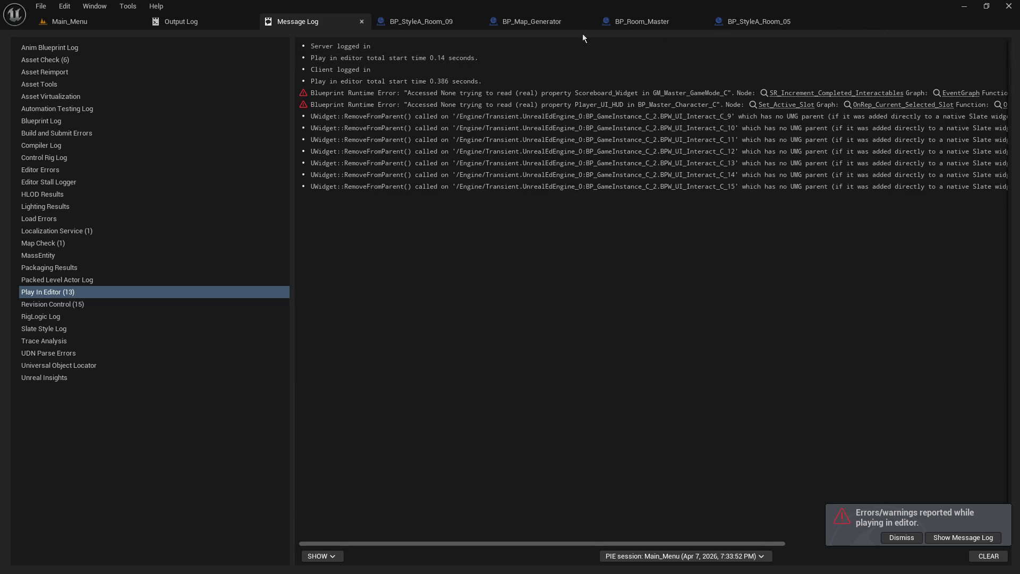
left_click(621, 22)
scroll(349, 233, "up", 2)
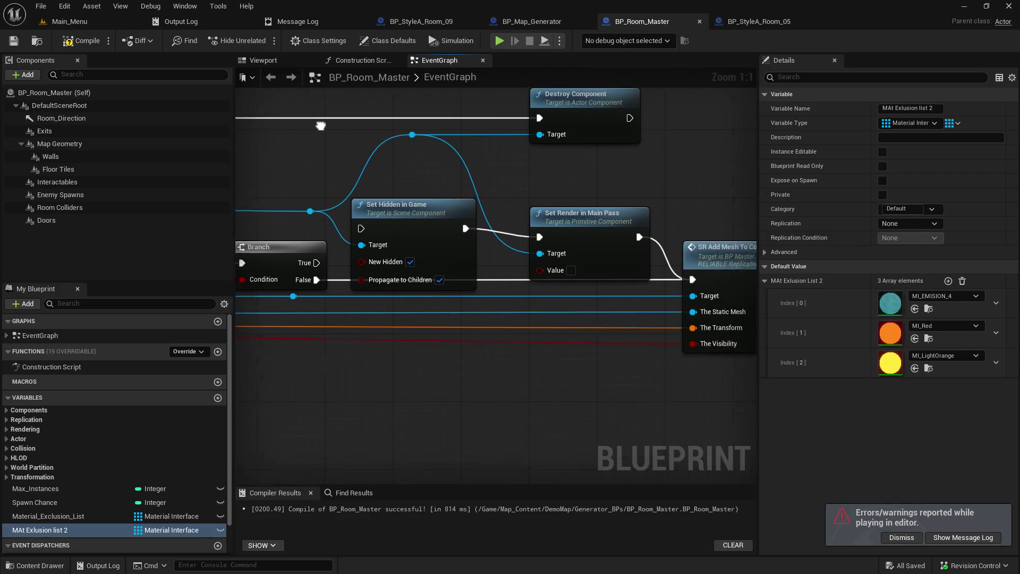
left_click_drag(310, 258, 382, 224)
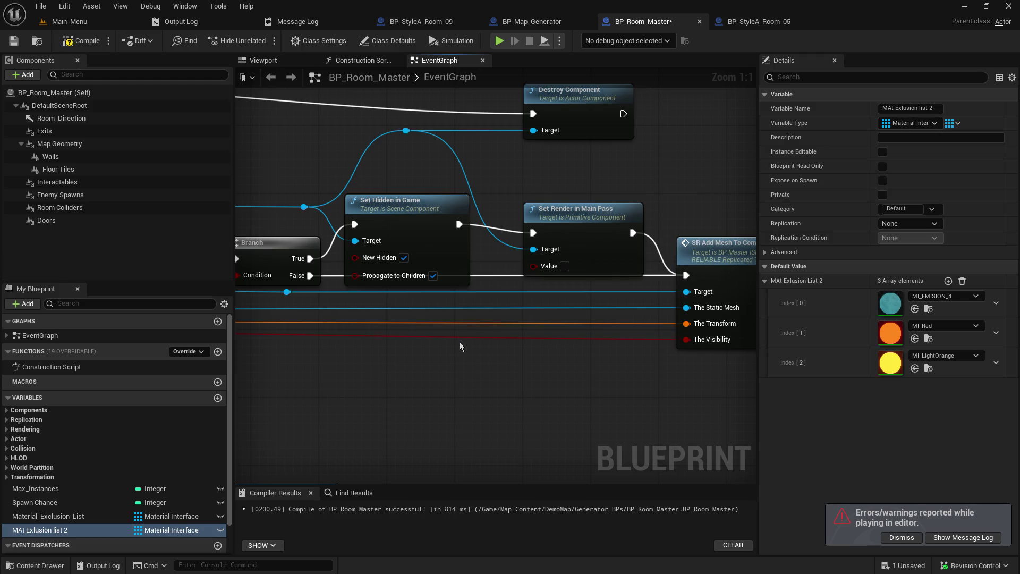
key("ctrl+z")
left_click_drag(311, 275, 357, 225)
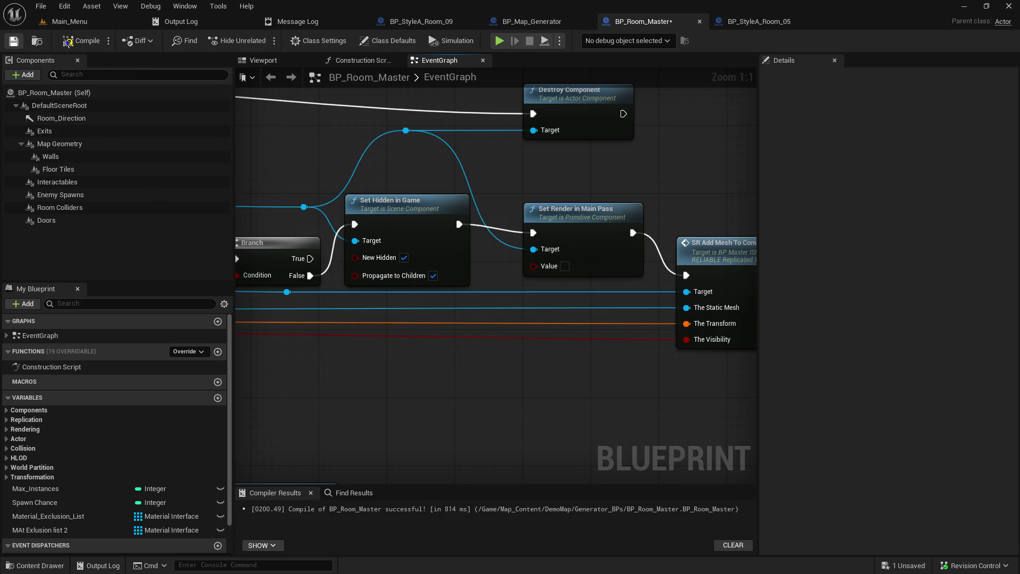
Save and compile BP_Room_Master successfully.
key("ctrl+s")
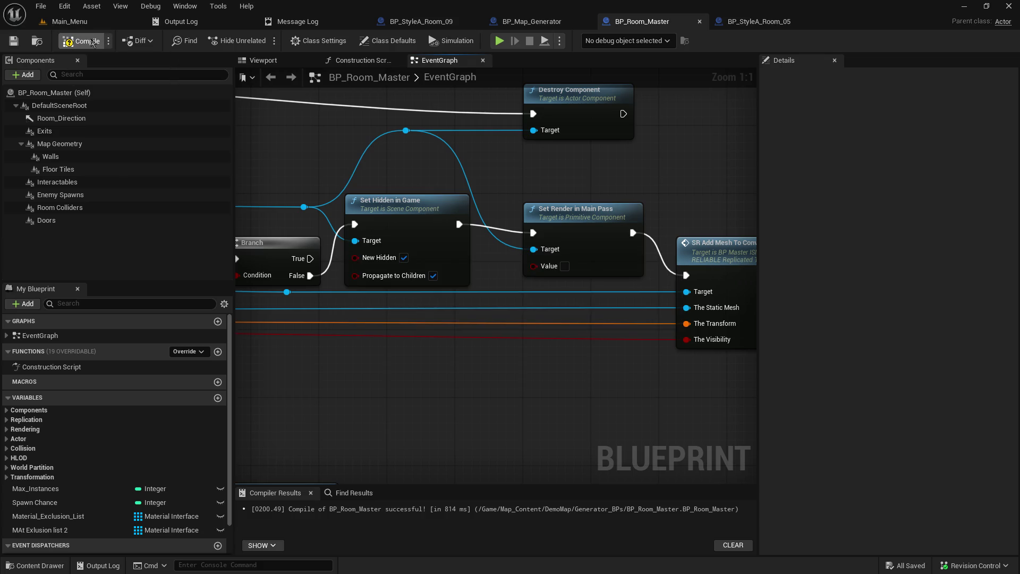
left_click(80, 39)
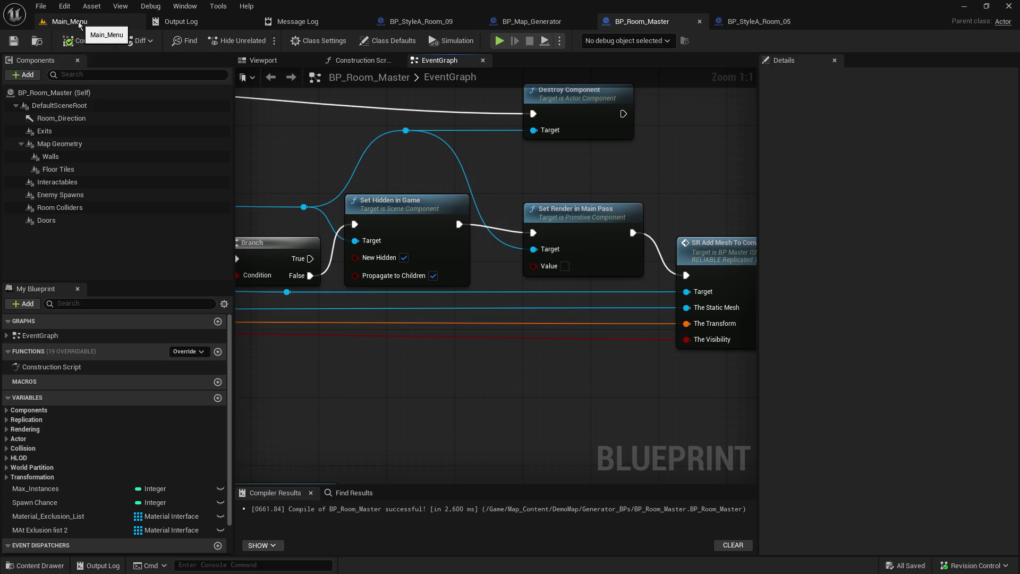
mouse_move(293, 185)
left_mouse_down()
mouse_move(538, 143)
mouse_move(613, 150)
mouse_move(517, 157)
left_mouse_up()
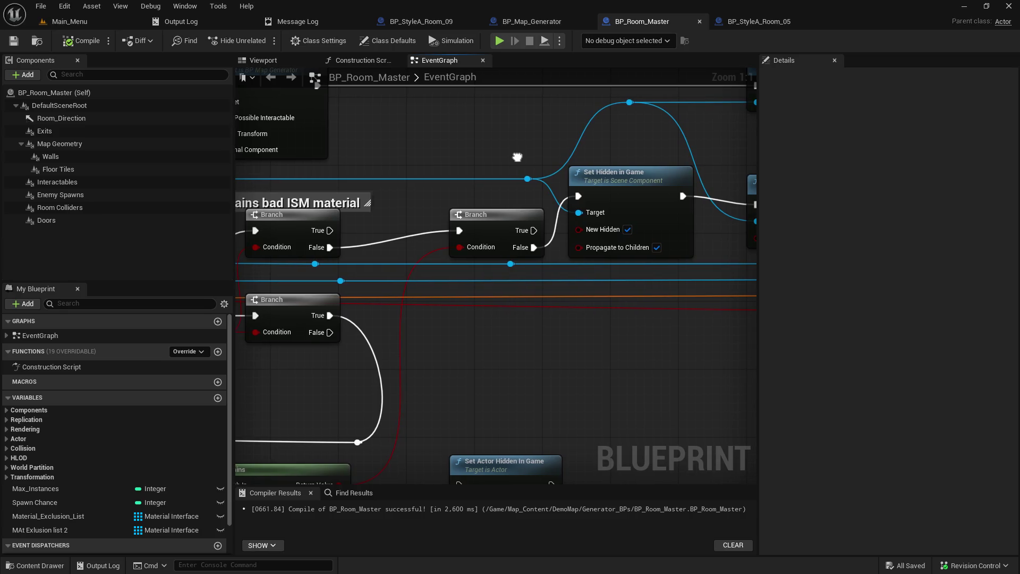
Shift the second Branch node slightly left beside Set Hidden in Game in the EventGraph.
mouse_move(517, 157)
left_mouse_down()
mouse_move(349, 144)
mouse_move(337, 132)
left_mouse_up()
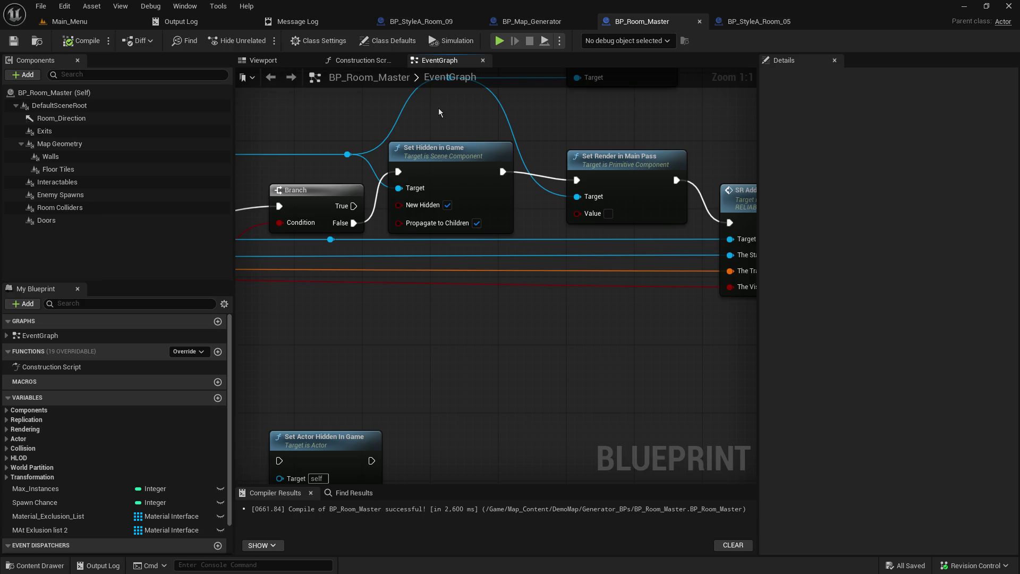
left_click_drag(308, 146, 600, 137)
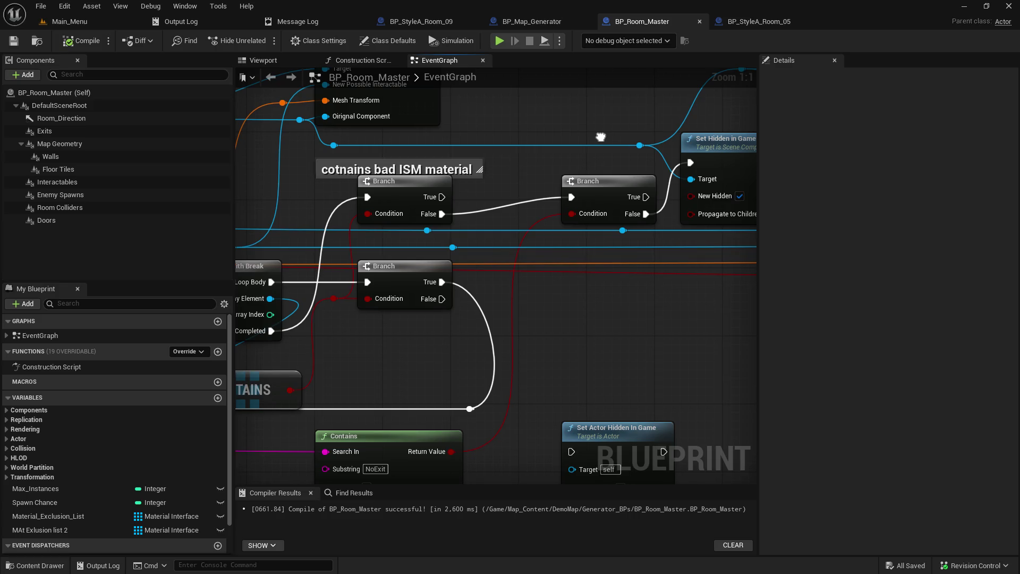
mouse_move(601, 137)
left_mouse_down()
mouse_move(500, 137)
mouse_move(385, 159)
mouse_move(475, 114)
mouse_move(426, 119)
mouse_move(485, 112)
left_mouse_up()
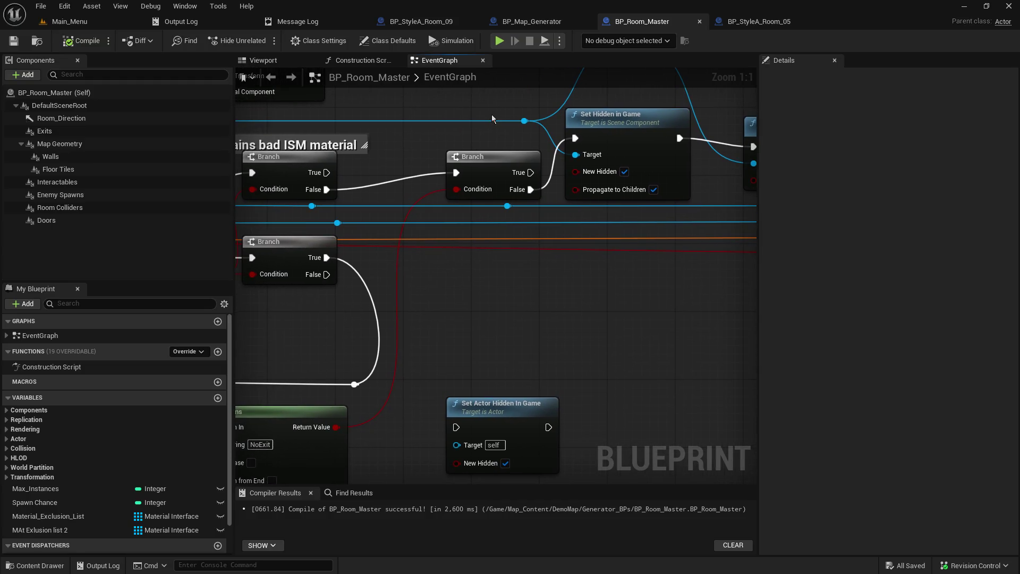
left_click_drag(474, 156, 439, 156)
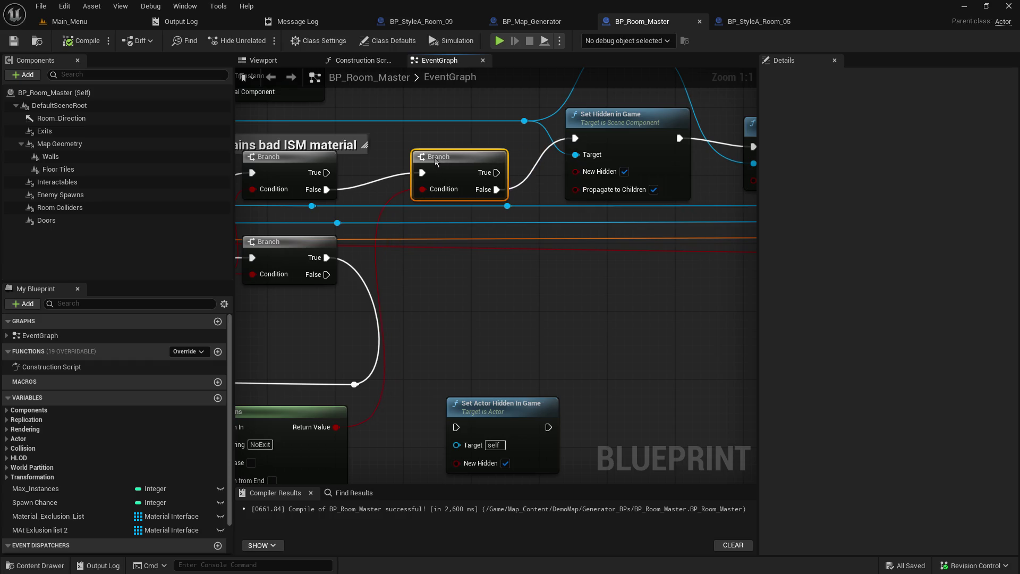
mouse_move(497, 253)
left_mouse_down()
mouse_move(328, 272)
mouse_move(474, 244)
left_mouse_up()
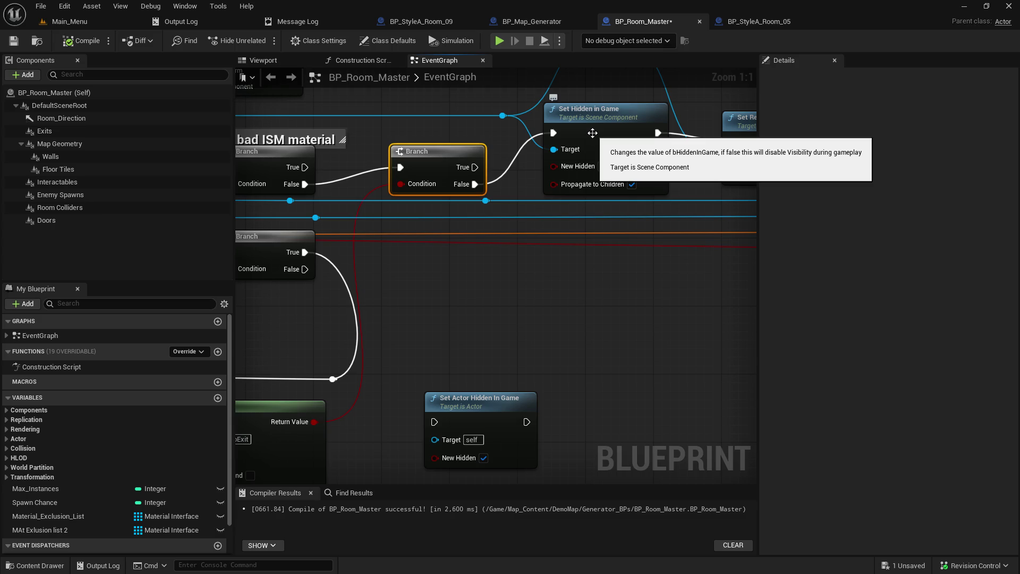
Connect the loop's Completed output to the Branch and reposition the bad ISM material comment group.
left_click_drag(259, 210, 378, 210)
mouse_move(253, 301)
left_mouse_down()
mouse_move(446, 187)
mouse_move(519, 168)
left_mouse_up()
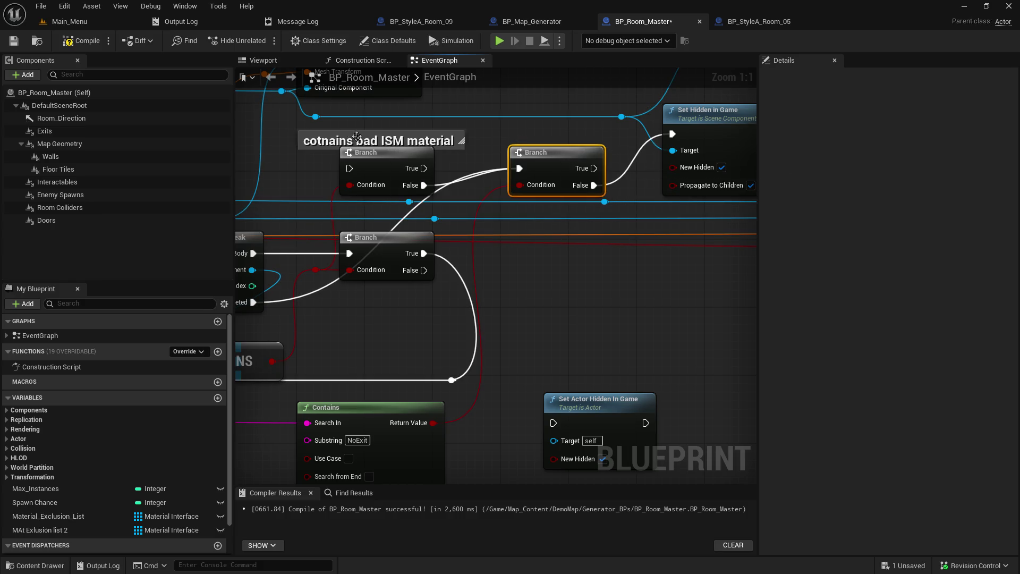
mouse_move(335, 129)
left_mouse_down()
mouse_move(365, 155)
mouse_move(512, 163)
mouse_move(317, 159)
left_mouse_up()
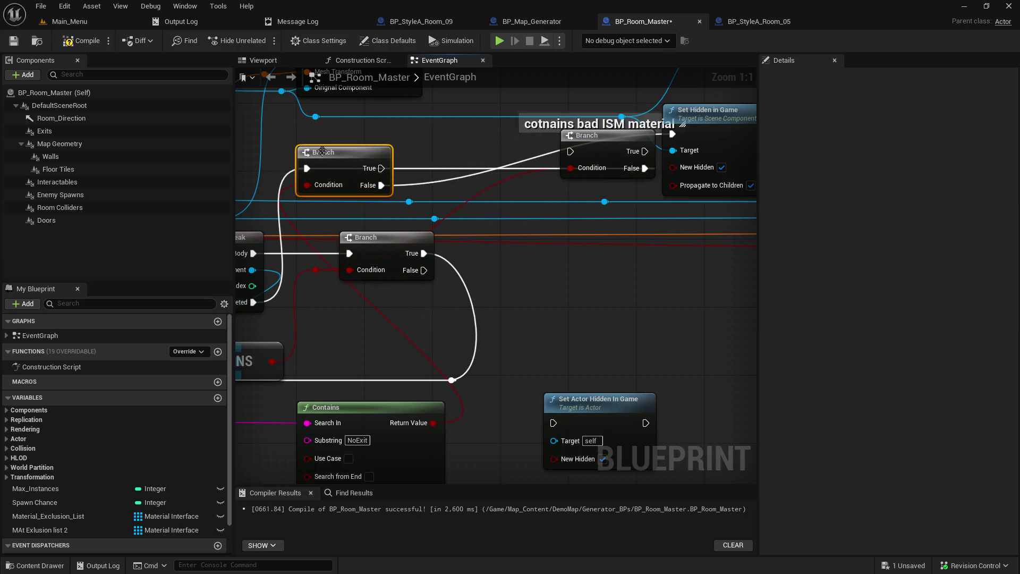
left_click(584, 124)
left_click_drag(585, 124, 527, 133)
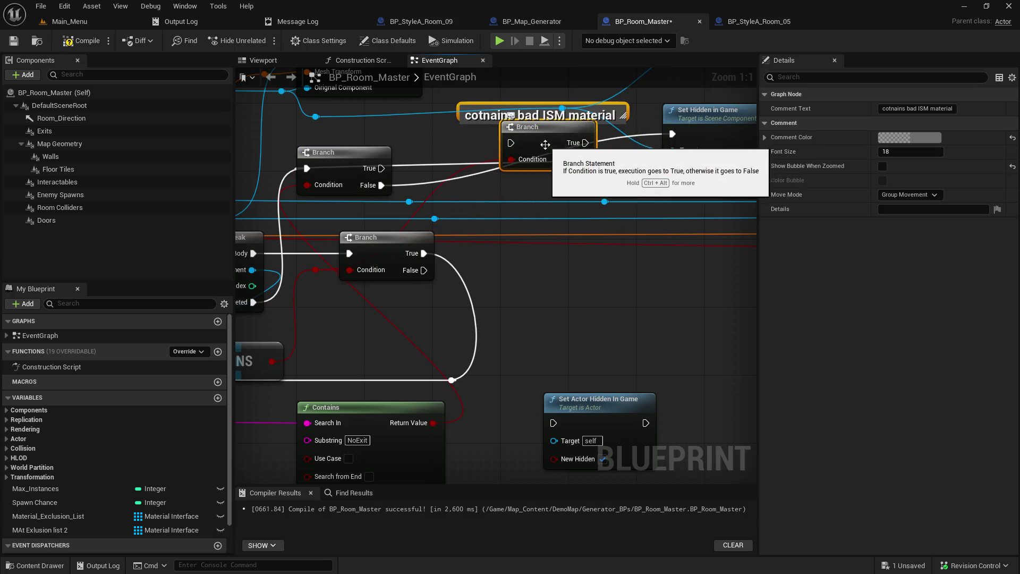
Wire the left Branch's False into the upper Branch and its False into Set Hidden in Game, adding reroute points.
left_click_drag(382, 185, 514, 144)
mouse_move(585, 159)
left_mouse_down()
mouse_move(652, 150)
mouse_move(672, 134)
left_mouse_up()
mouse_move(615, 176)
left_mouse_down()
mouse_move(559, 121)
mouse_move(553, 154)
mouse_move(556, 106)
mouse_move(594, 119)
left_mouse_up()
left_click(560, 133)
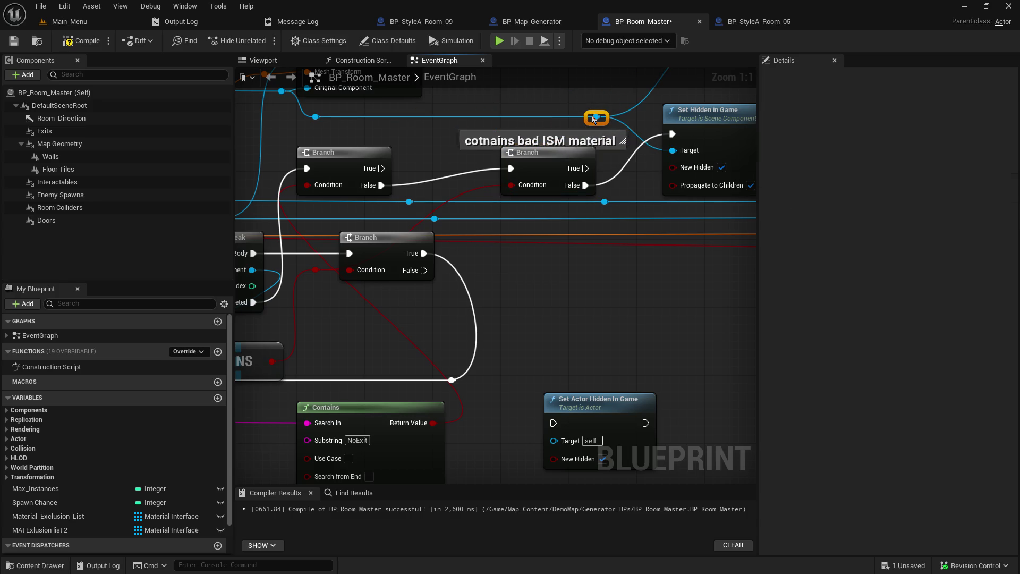
mouse_move(439, 305)
left_mouse_down()
mouse_move(404, 250)
mouse_move(453, 268)
mouse_move(528, 251)
left_mouse_up()
double_click(405, 258)
left_click_drag(402, 259, 428, 276)
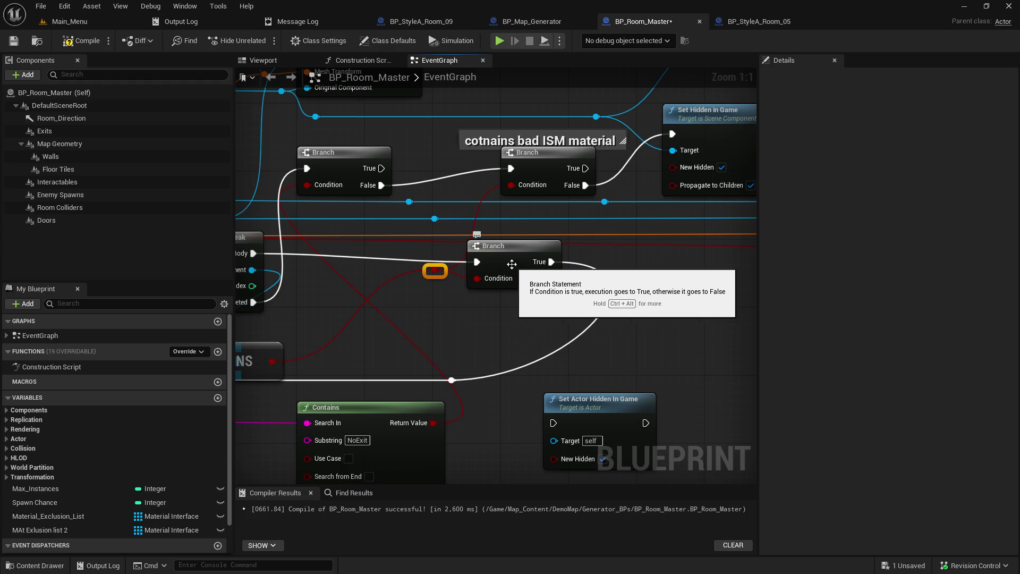
Pan along the graph to review the For Each Loop, Set Hidden in Game and Set Render in Main Pass nodes.
left_click_drag(380, 253, 557, 263)
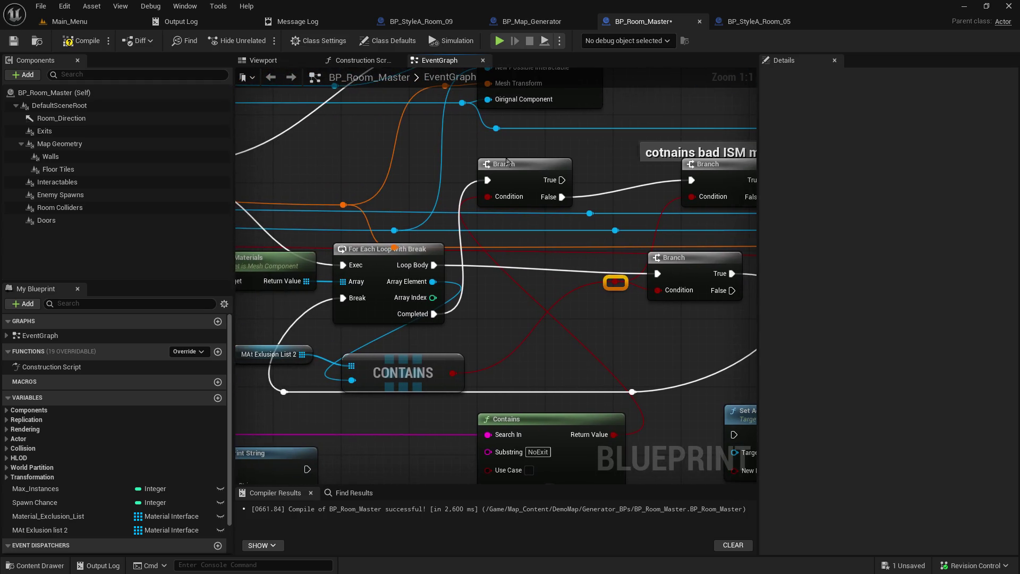
left_click_drag(596, 157, 438, 174)
left_click_drag(438, 176, 243, 173)
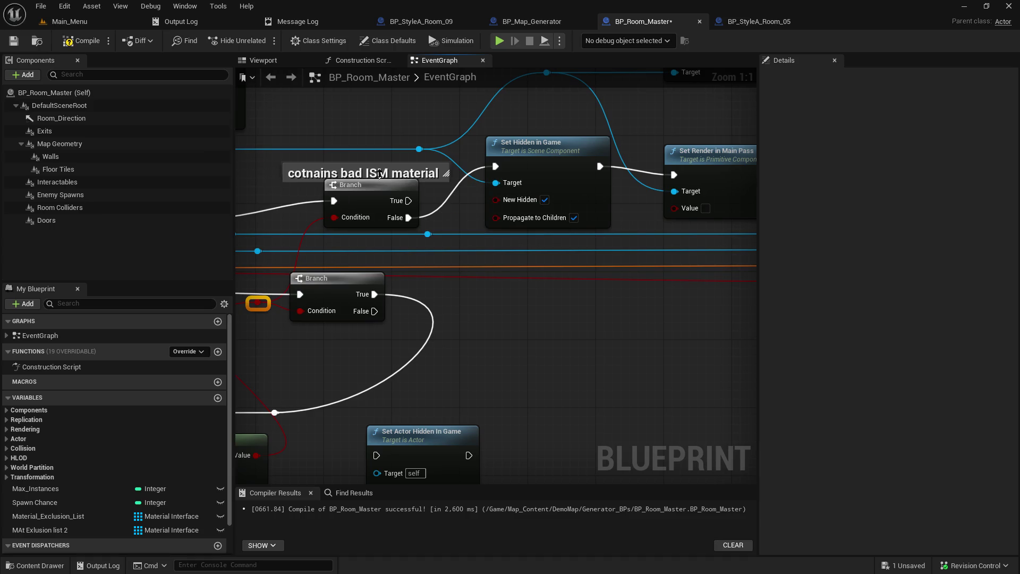
mouse_move(709, 184)
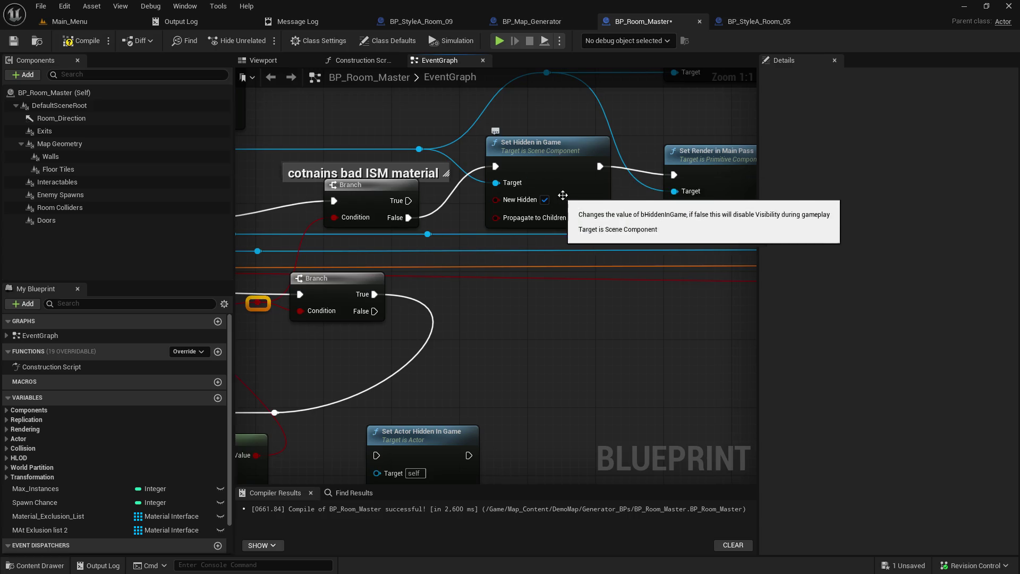
mouse_move(458, 205)
left_mouse_down()
mouse_move(332, 162)
mouse_move(366, 177)
left_mouse_up()
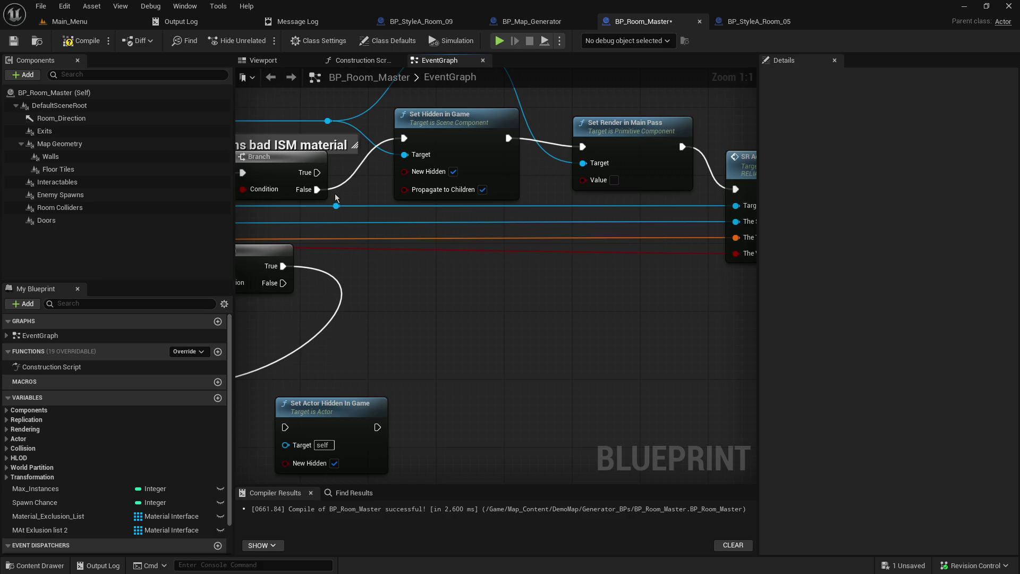
mouse_move(352, 189)
left_mouse_down()
mouse_move(541, 215)
mouse_move(492, 225)
left_mouse_up()
Reconnect Set Hidden in Game to the Branch's True output instead of False, then save and compile.
mouse_move(254, 225)
left_mouse_down()
mouse_move(457, 175)
mouse_move(543, 174)
left_mouse_up()
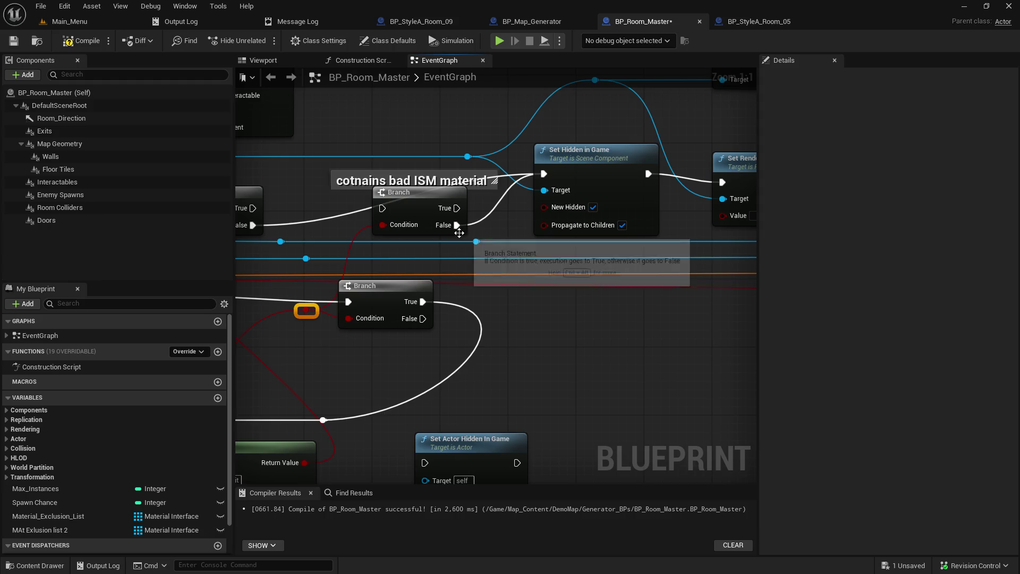
left_click(457, 225, "alt")
left_click_drag(457, 208, 545, 175)
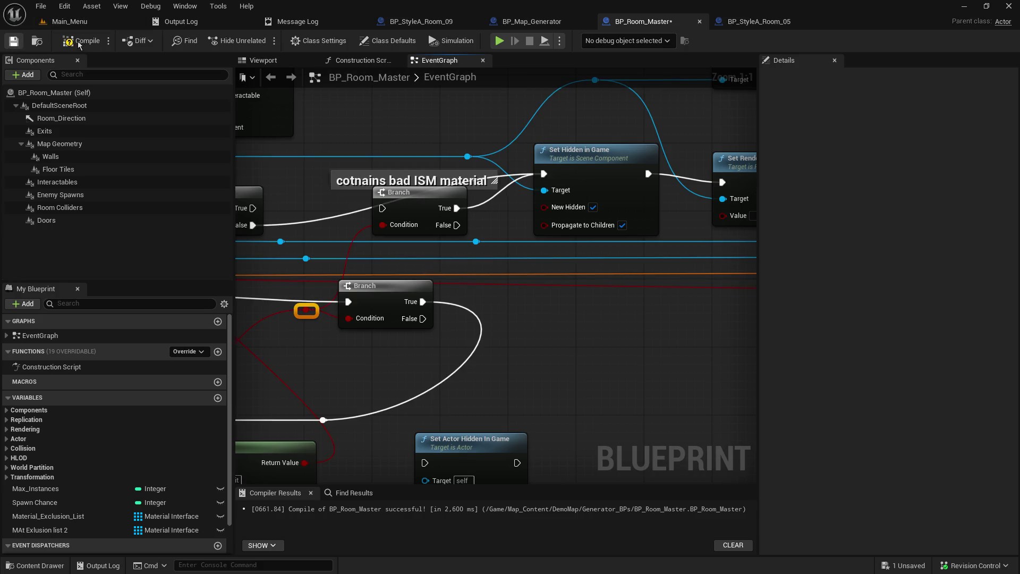
key("ctrl+s")
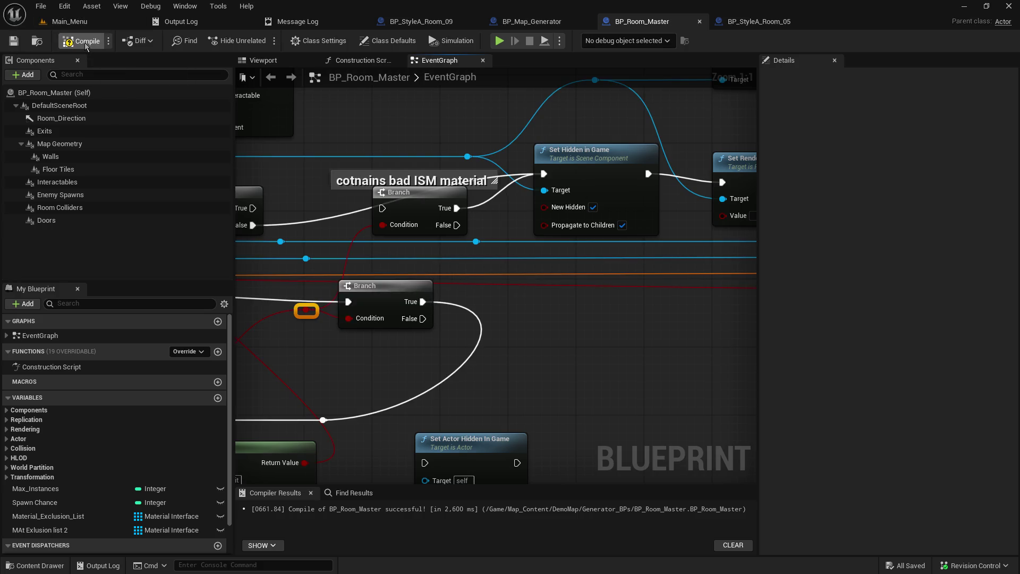
left_click(86, 46)
Connect the lower Branch to the bad ISM material check and save the blueprint.
mouse_move(253, 226)
left_mouse_down()
mouse_move(381, 211)
mouse_move(354, 191)
left_mouse_up()
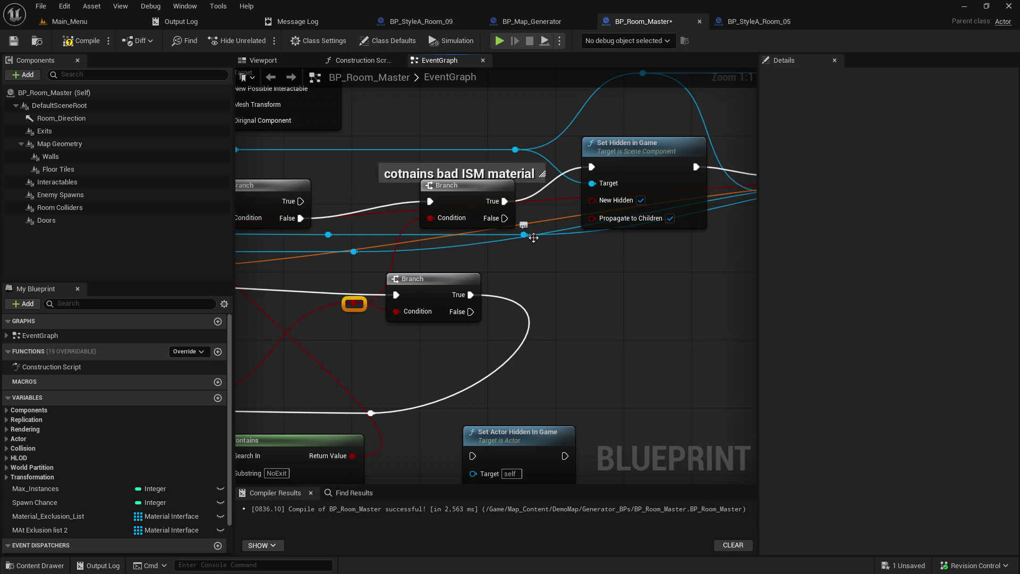
left_click(14, 42)
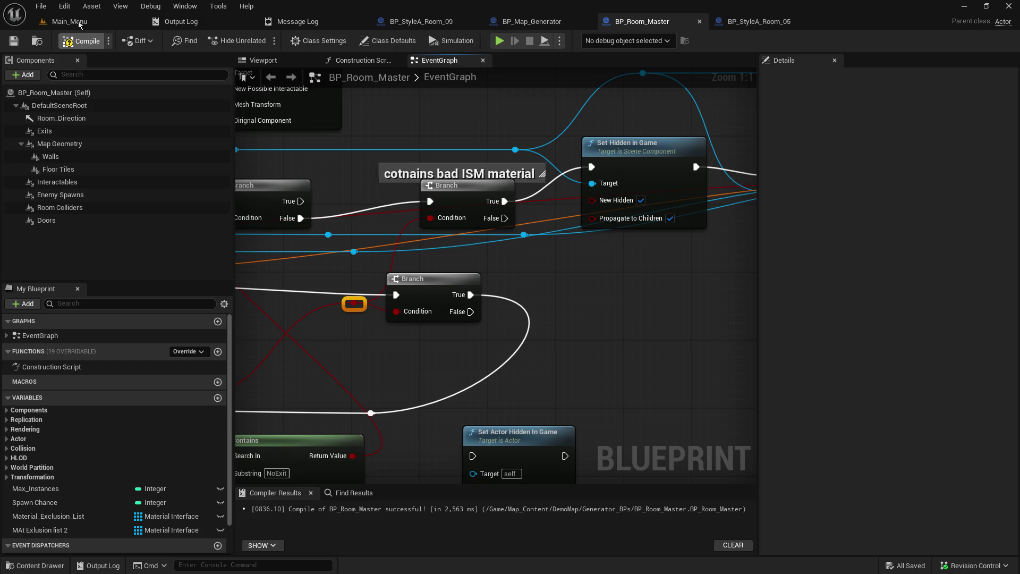
left_click(80, 22)
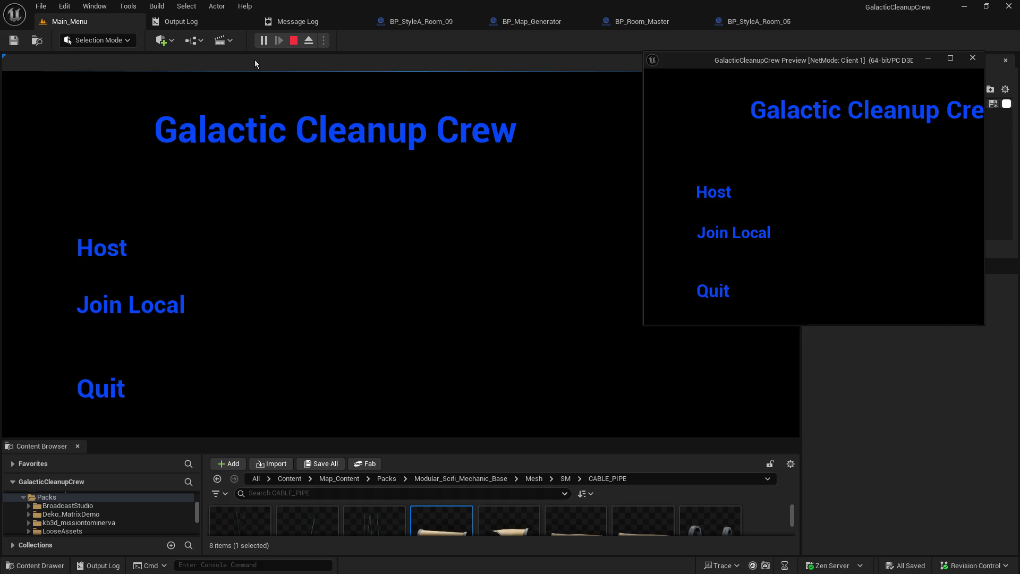
Host a game from the Galactic Cleanup Crew main menu to load the sci-fi station level.
left_click(107, 256)
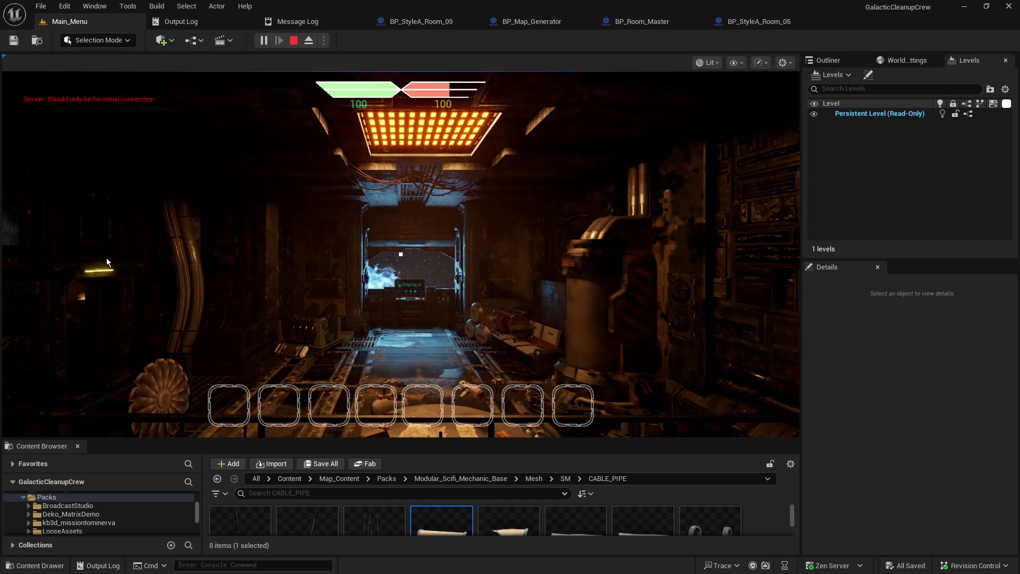
Walk up to the corridor console and interact with it to travel to the generated rooms level.
key("w")
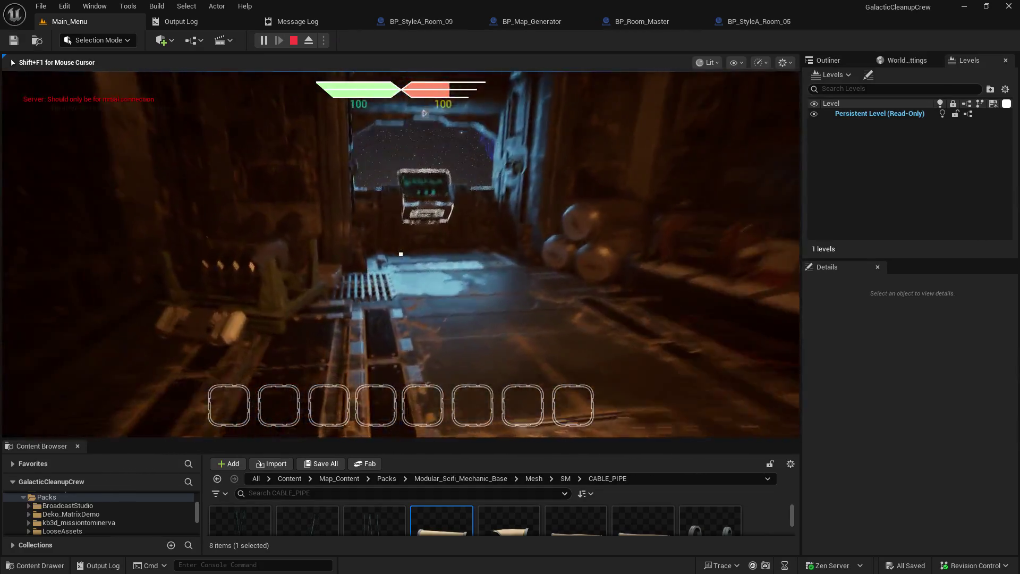
key("e")
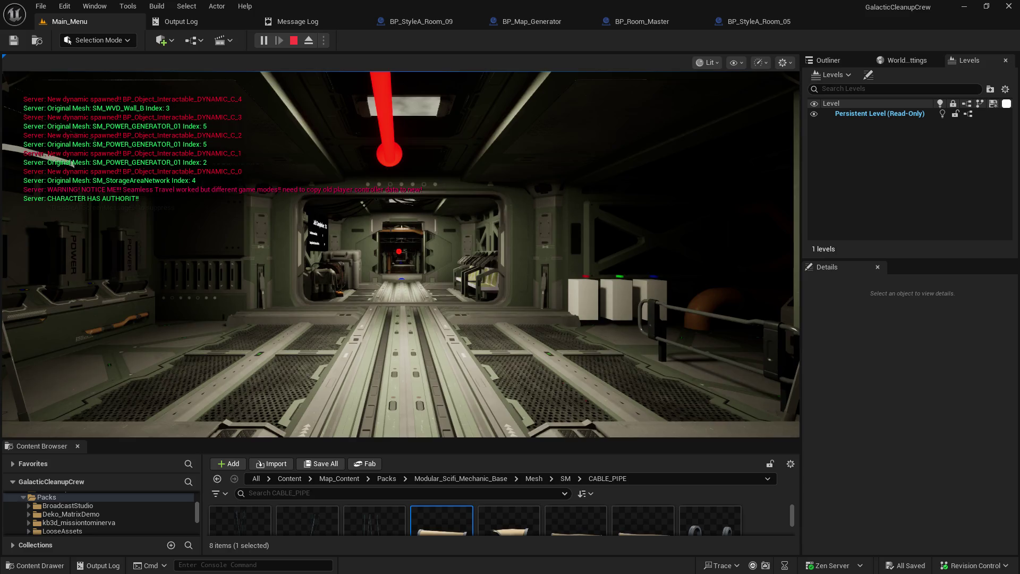
Walk through the corridors, vending-machine hall, cyan-ring room and red-lit stairway up to the railed walkway.
left_click(485, 253)
key("w")
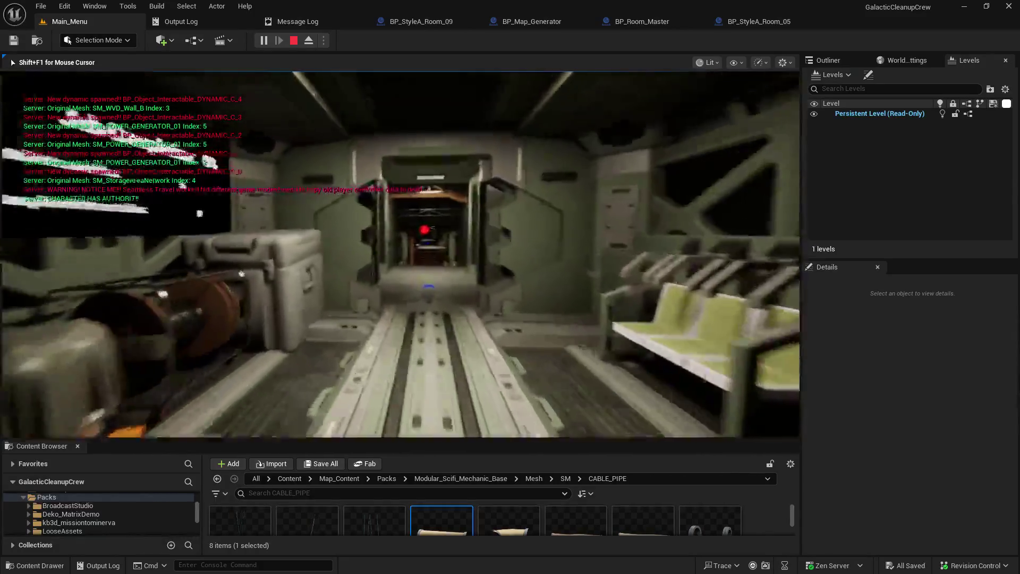
key("w")
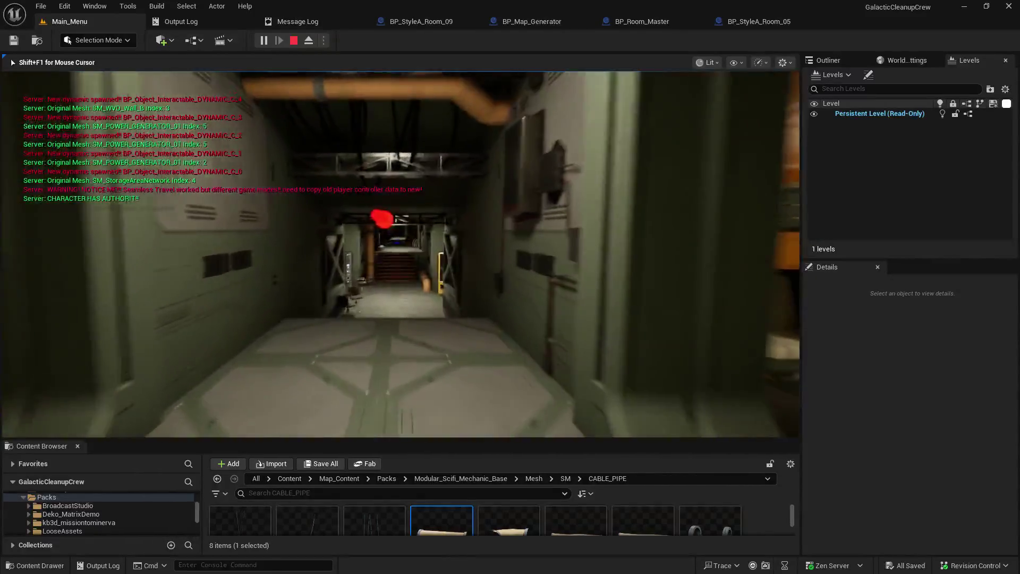
key("w")
key("w")
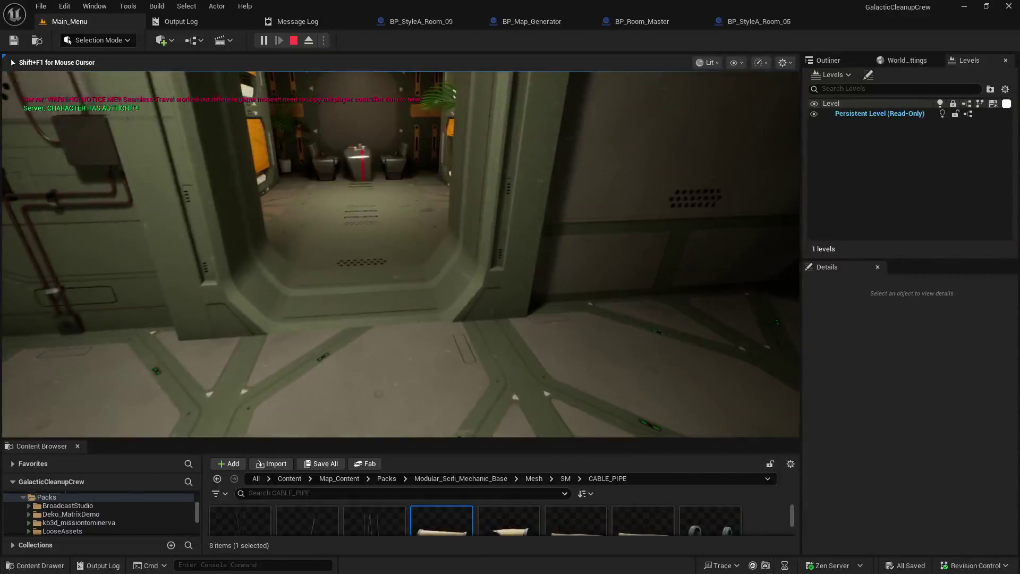
key("w")
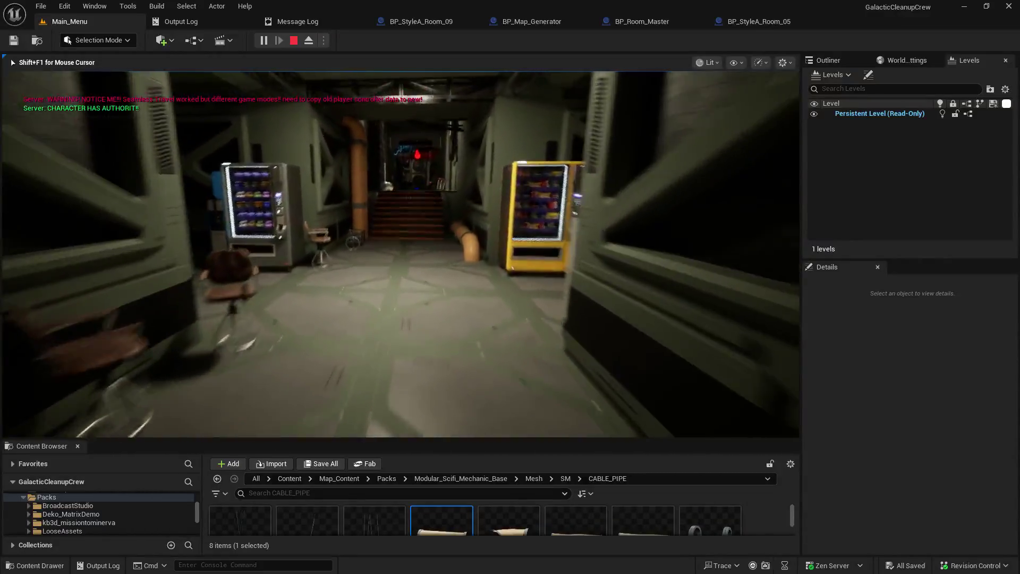
key("w")
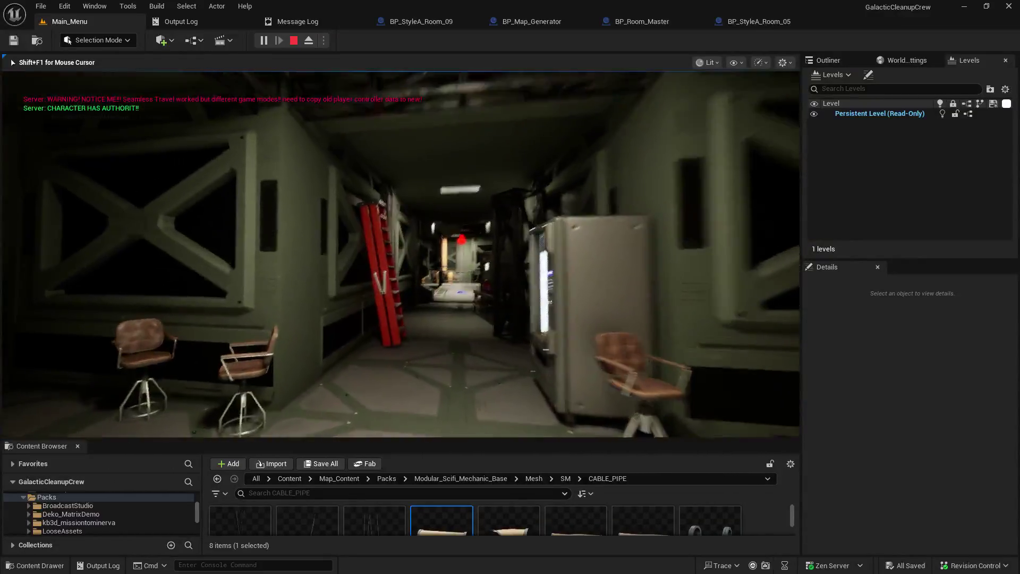
key("w")
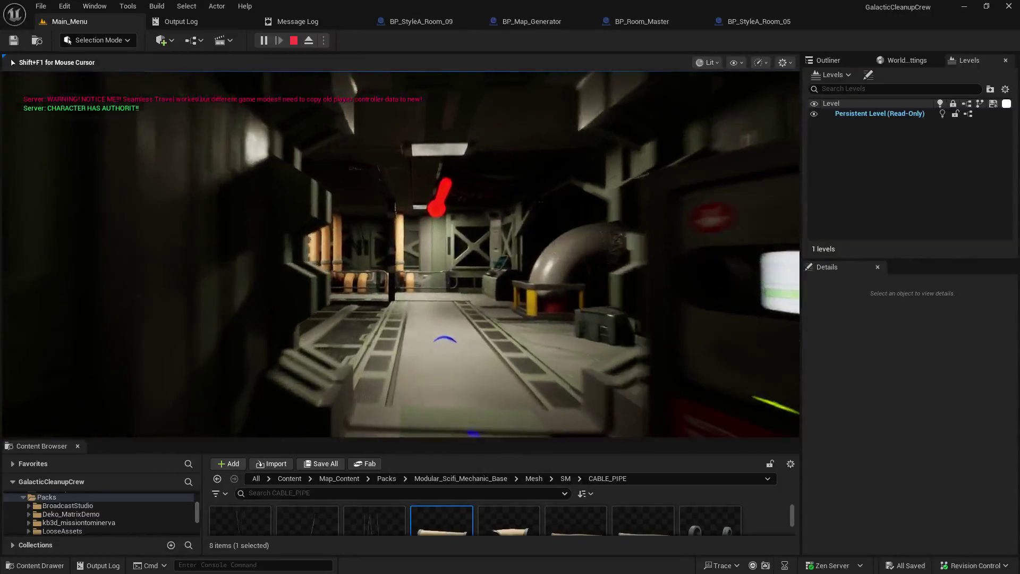
key("w")
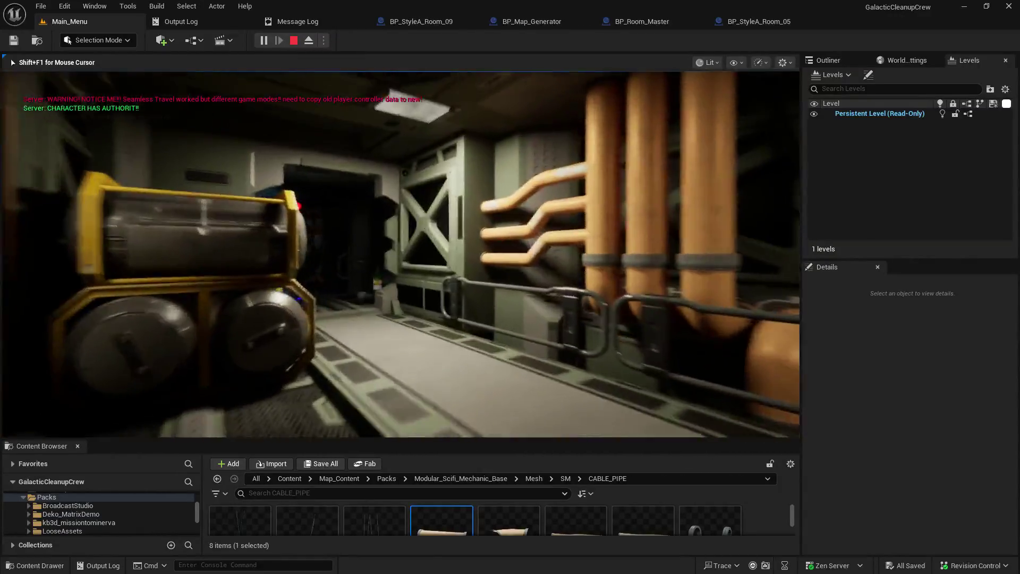
key("w")
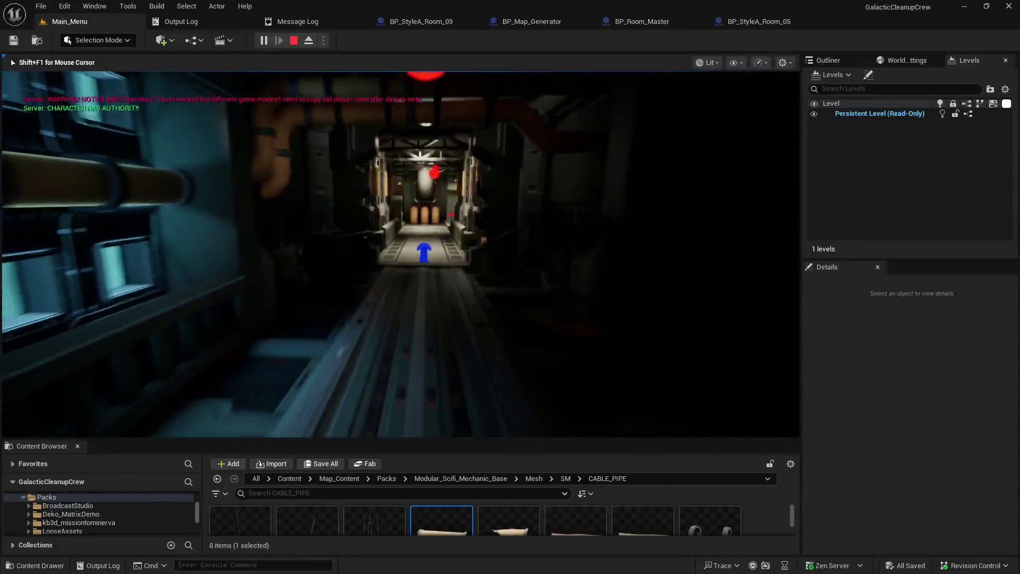
key("w")
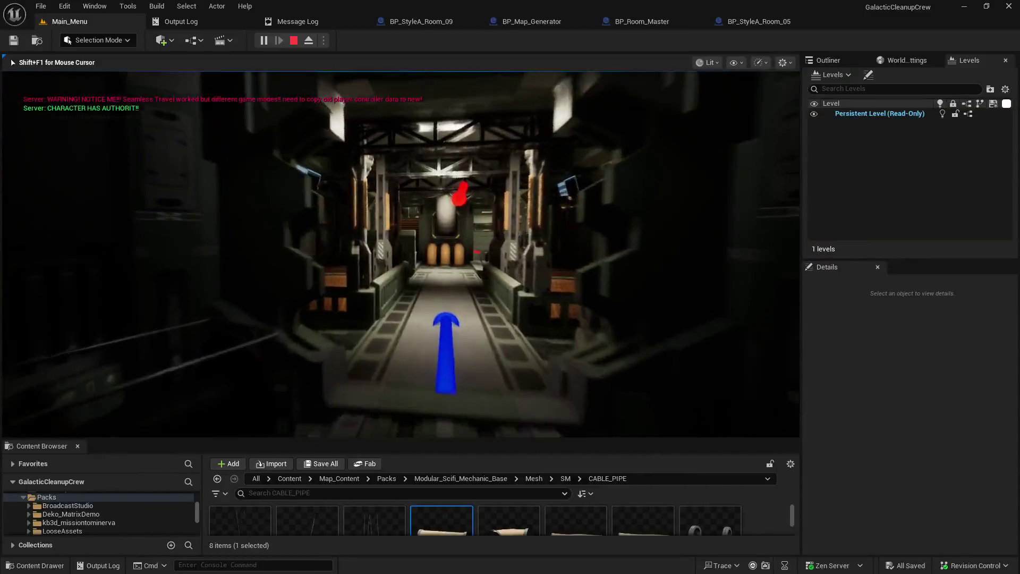
key("w")
key("w")
key("w")
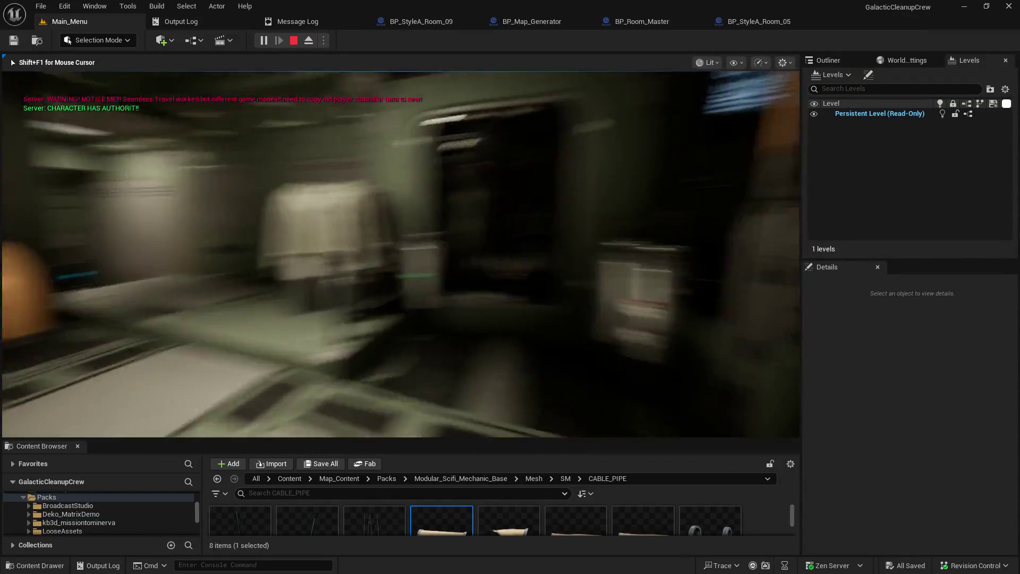
key("w")
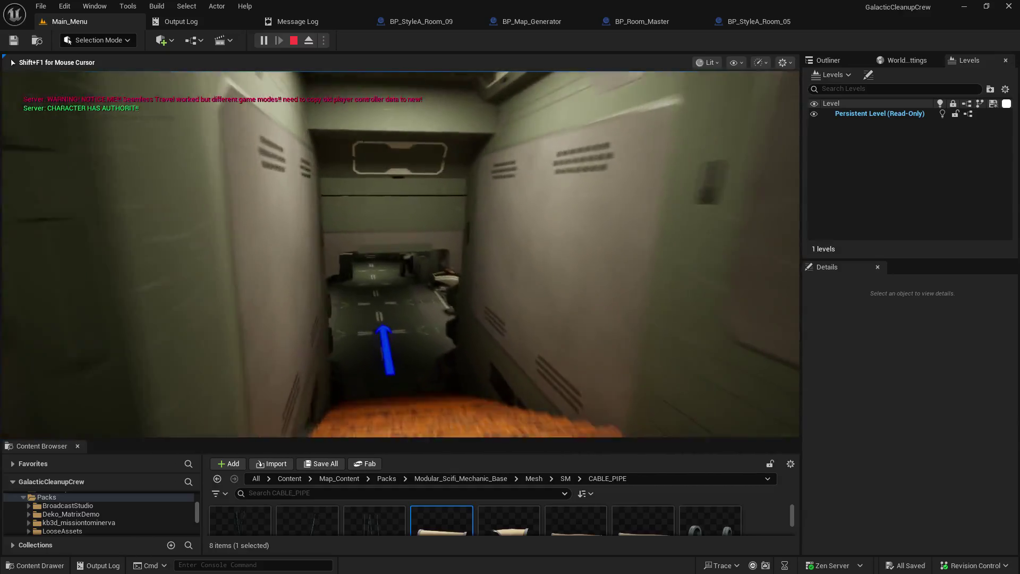
key("w")
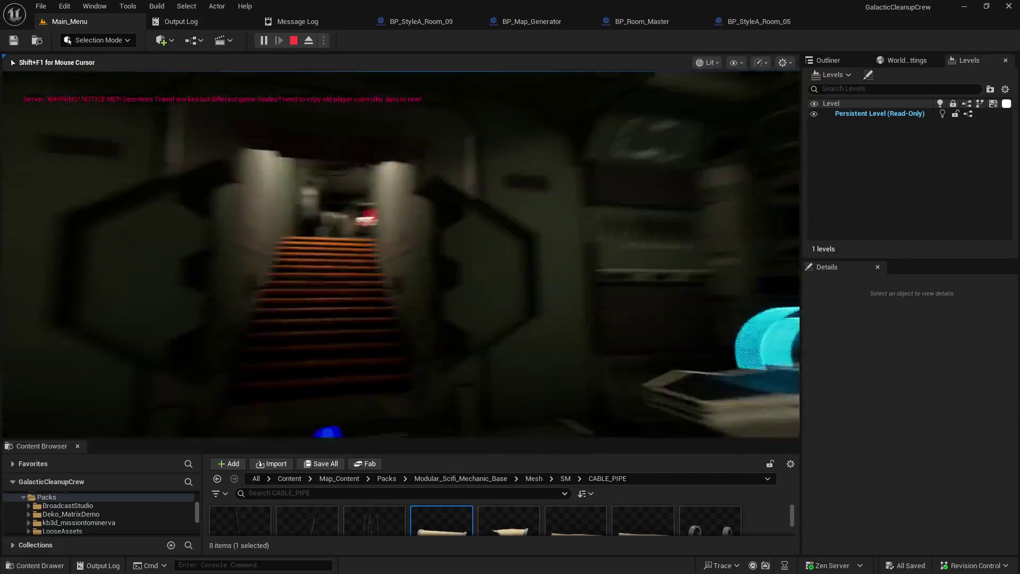
key("w")
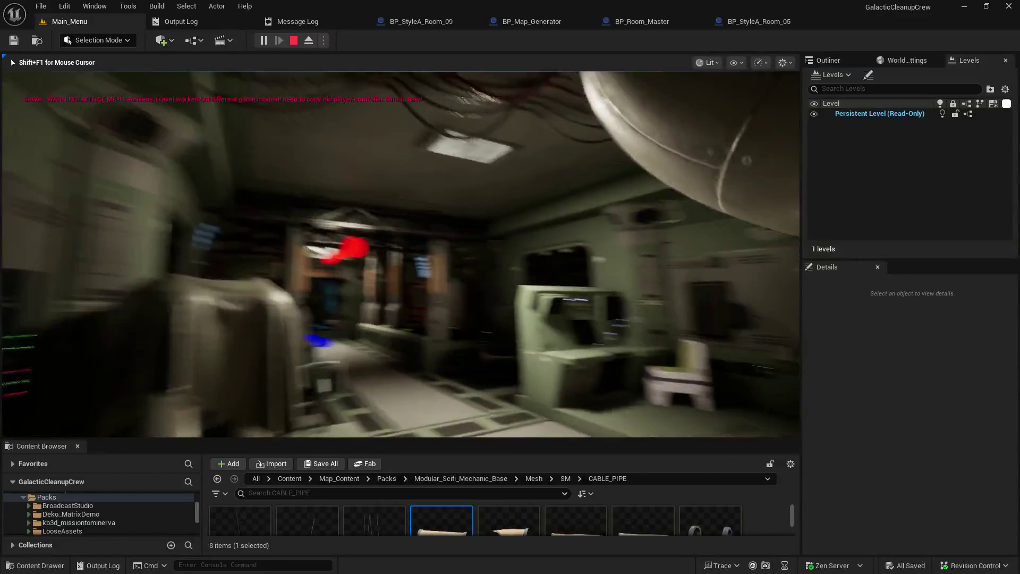
key("w")
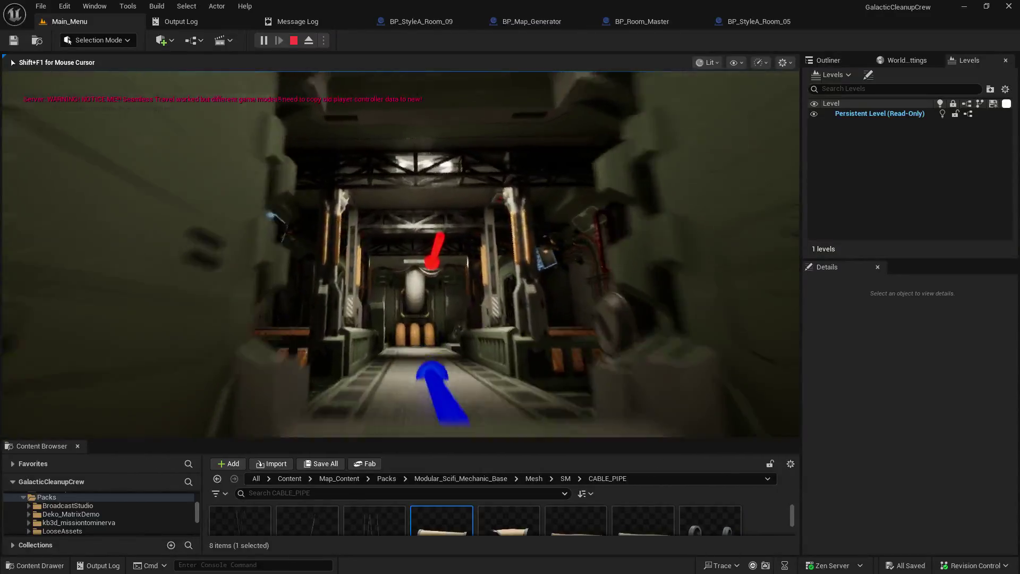
key("w")
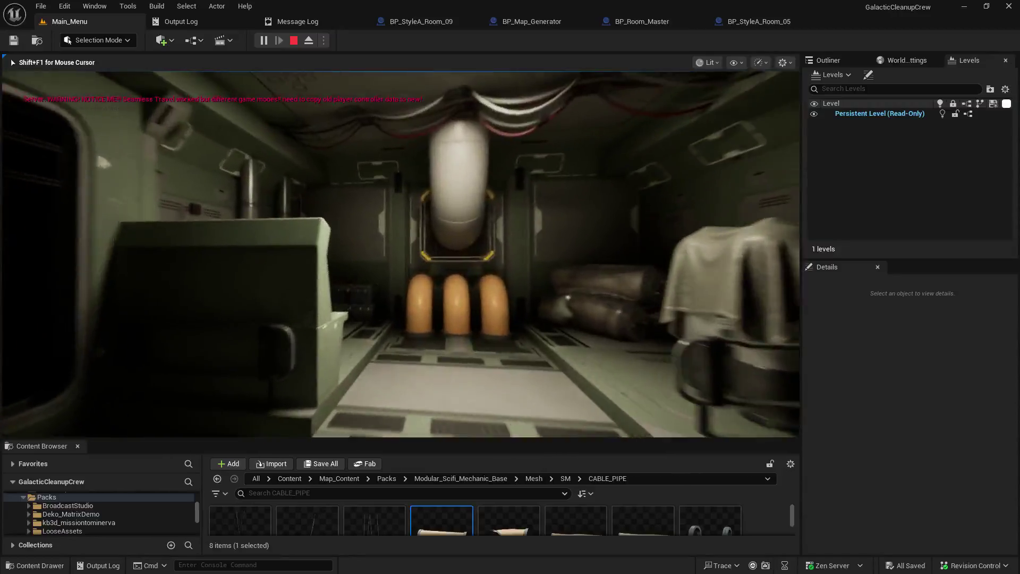
key("w")
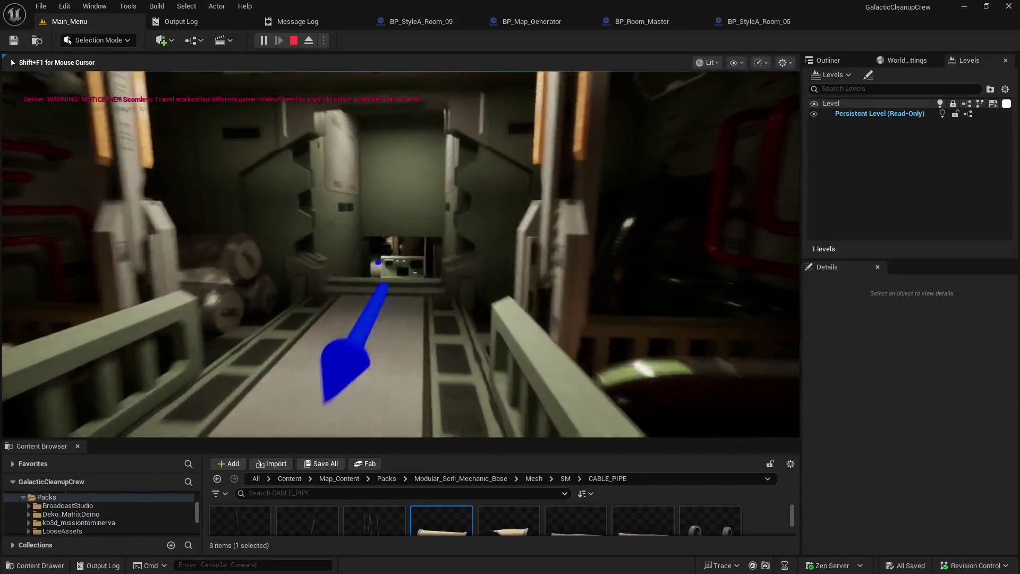
key("w")
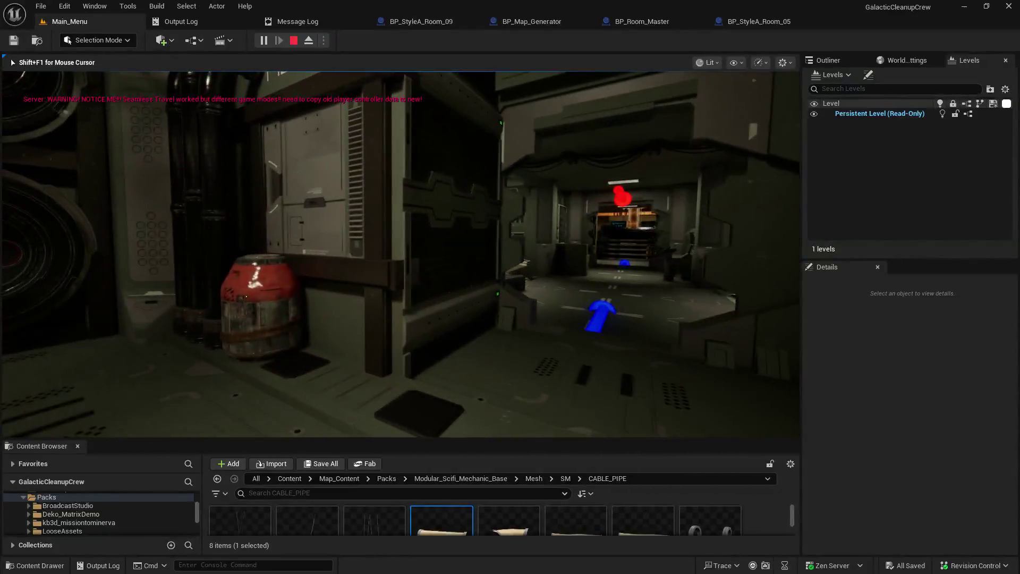
Continue into the pipe room by the glowing generator column, then free the mouse and return to BP_StyleA_Room_05.
key("w")
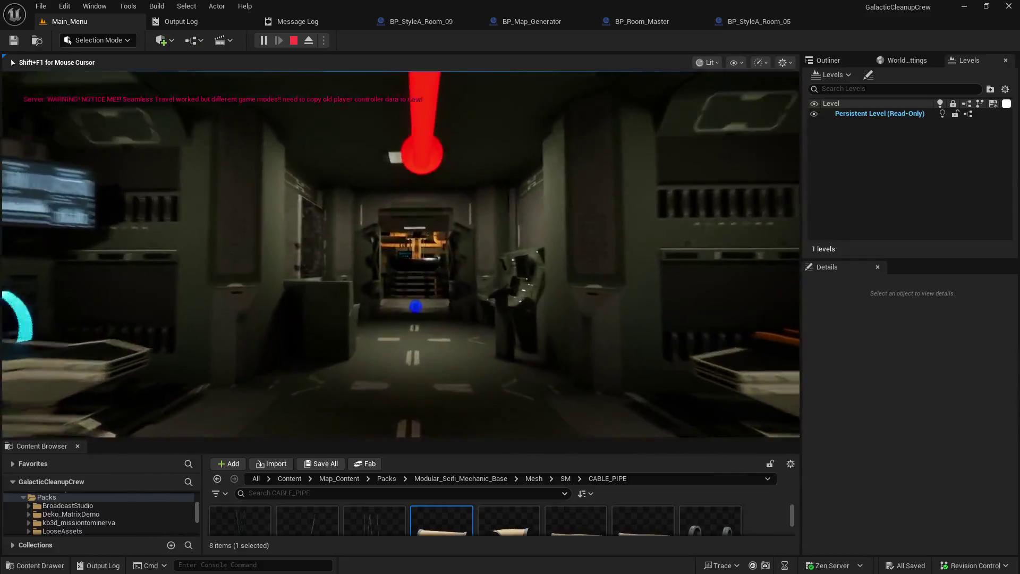
key("w")
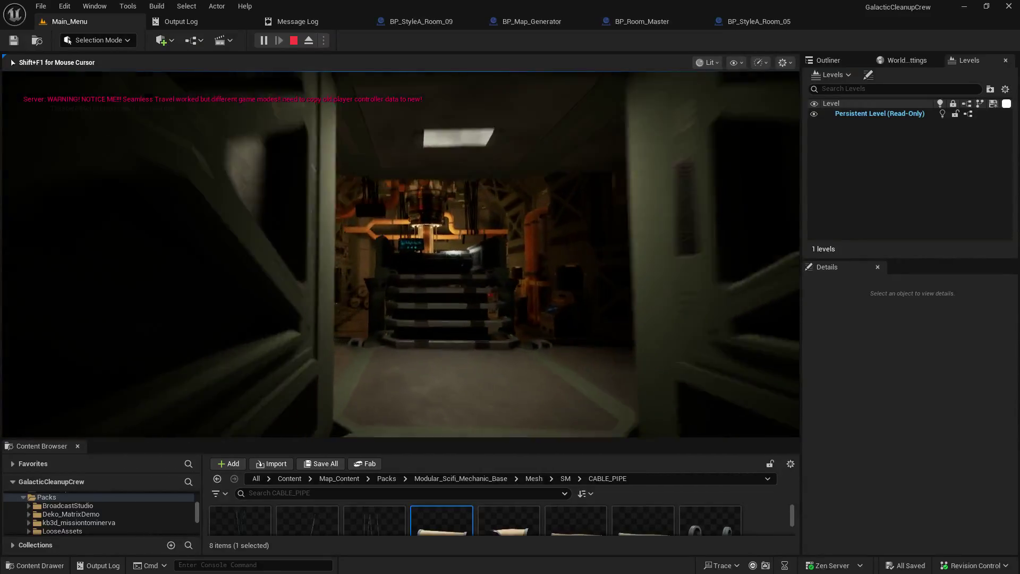
key("w")
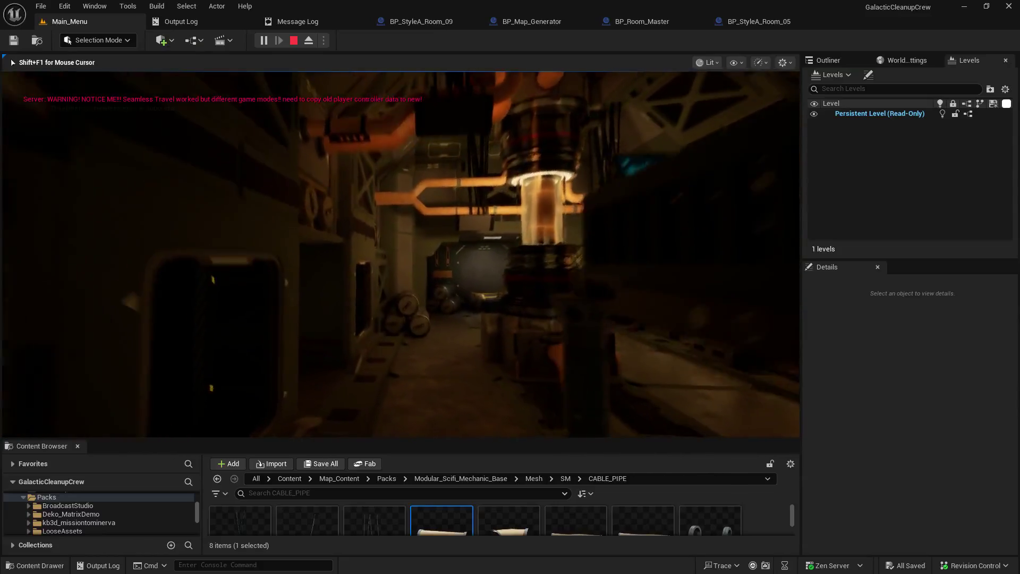
key("w")
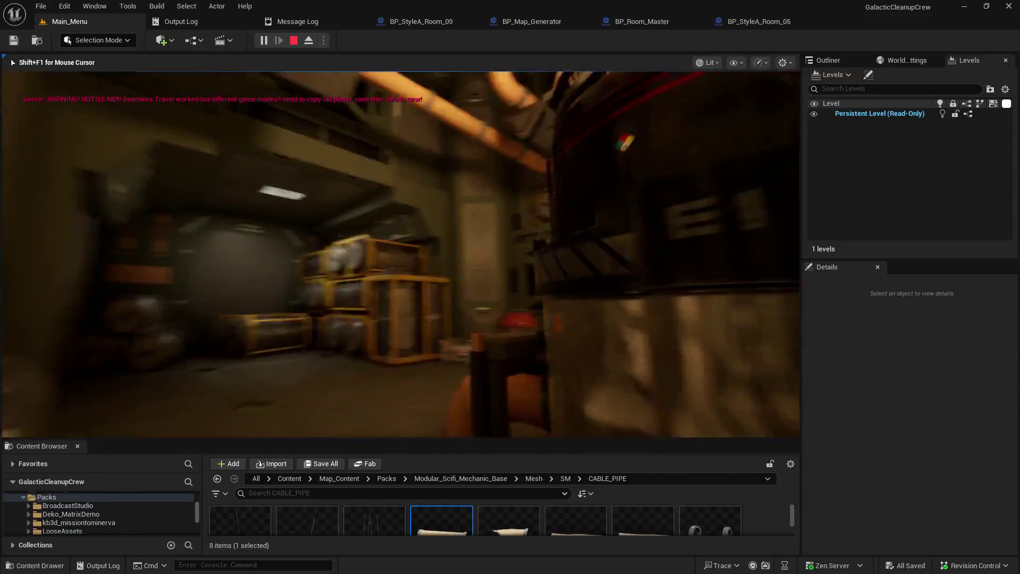
key("w")
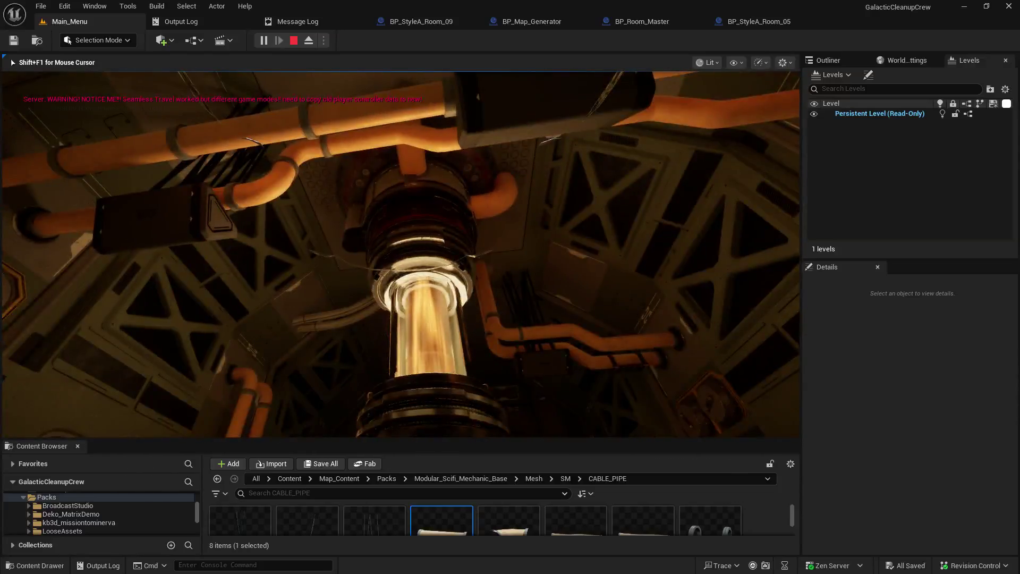
key("shift+F1")
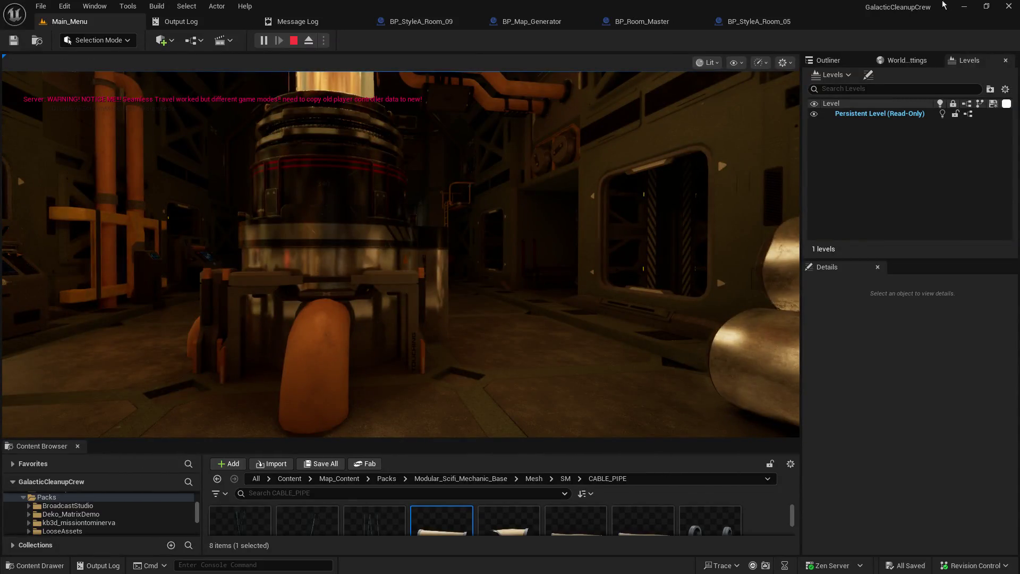
left_click(757, 22)
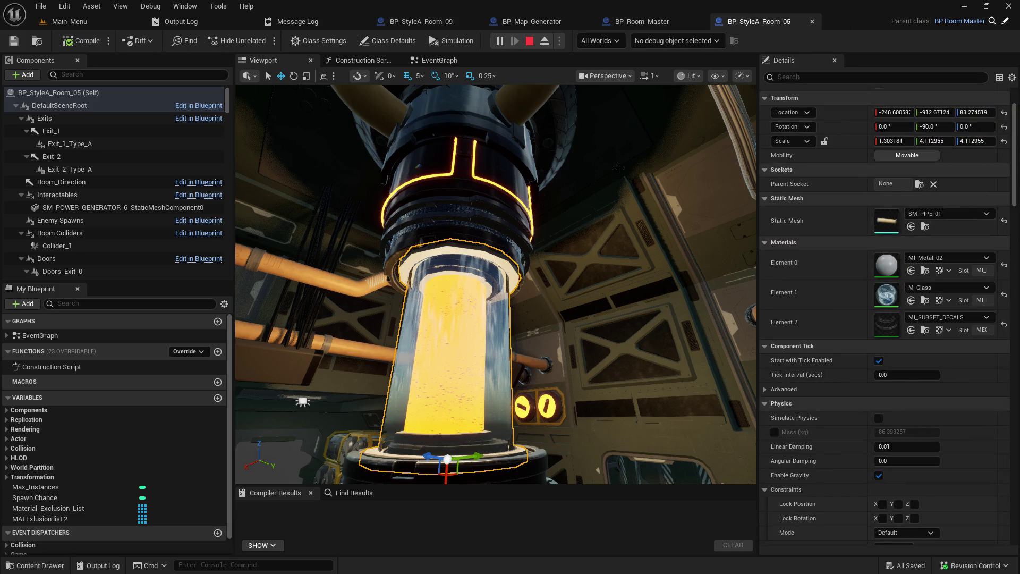
Pan BP_Room_Master's EventGraph to the 'cotnains bad ISM material' Branch and break its True link to Set Hidden in Game.
left_click(642, 21)
mouse_move(410, 158)
left_mouse_down()
mouse_move(581, 135)
mouse_move(643, 141)
mouse_move(688, 186)
left_mouse_up()
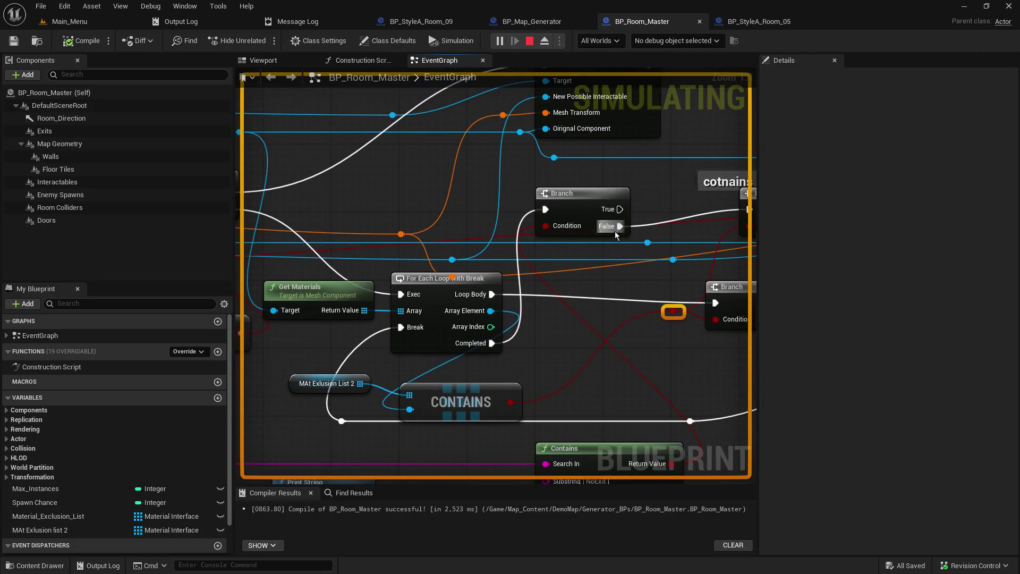
left_click_drag(545, 349, 542, 254)
mouse_move(566, 316)
left_mouse_down()
mouse_move(605, 303)
mouse_move(622, 379)
mouse_move(470, 370)
left_mouse_up()
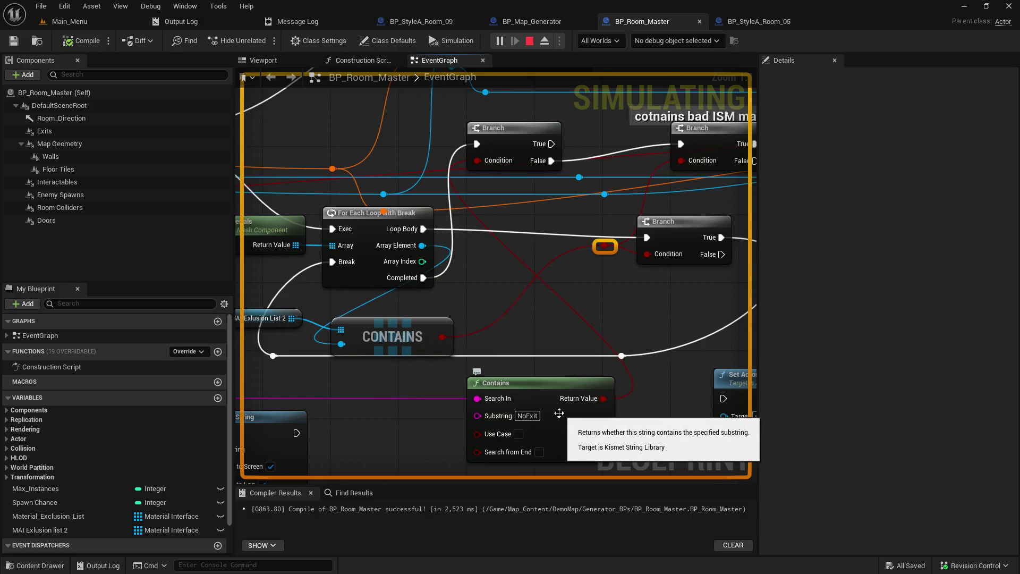
left_click_drag(479, 157, 371, 158)
left_click_drag(399, 288, 310, 333)
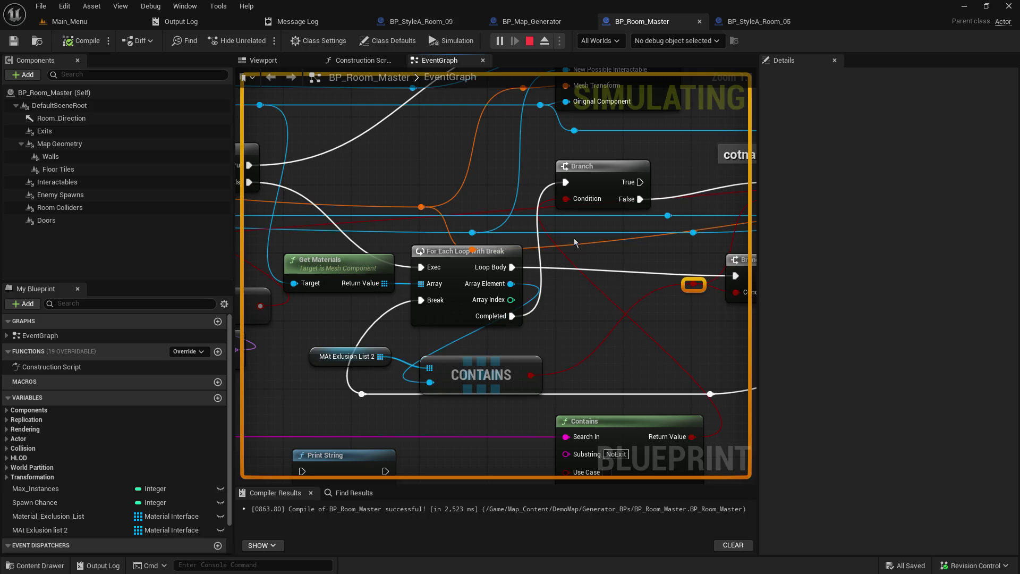
left_click_drag(609, 245, 480, 245)
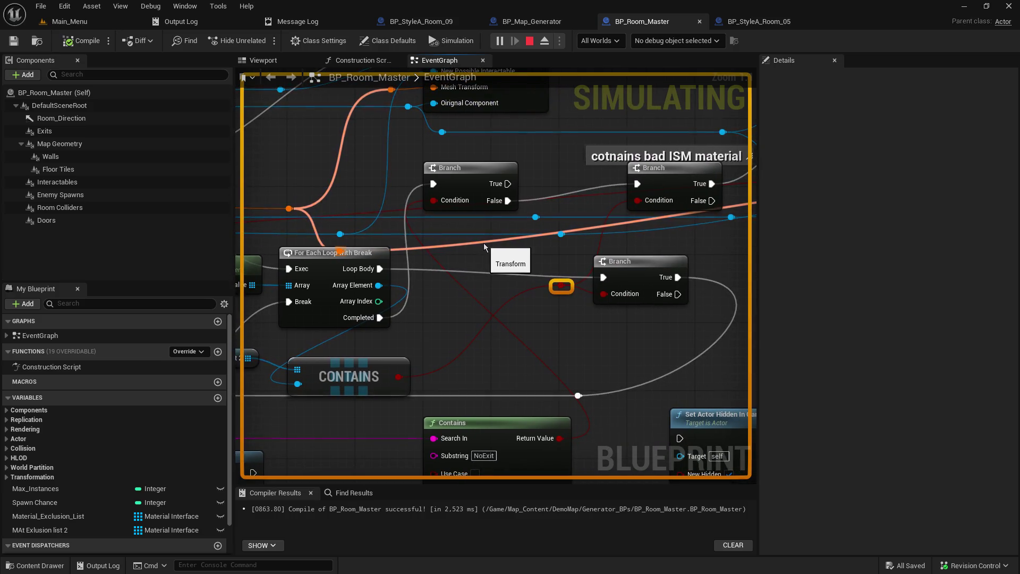
left_click_drag(577, 201, 504, 208)
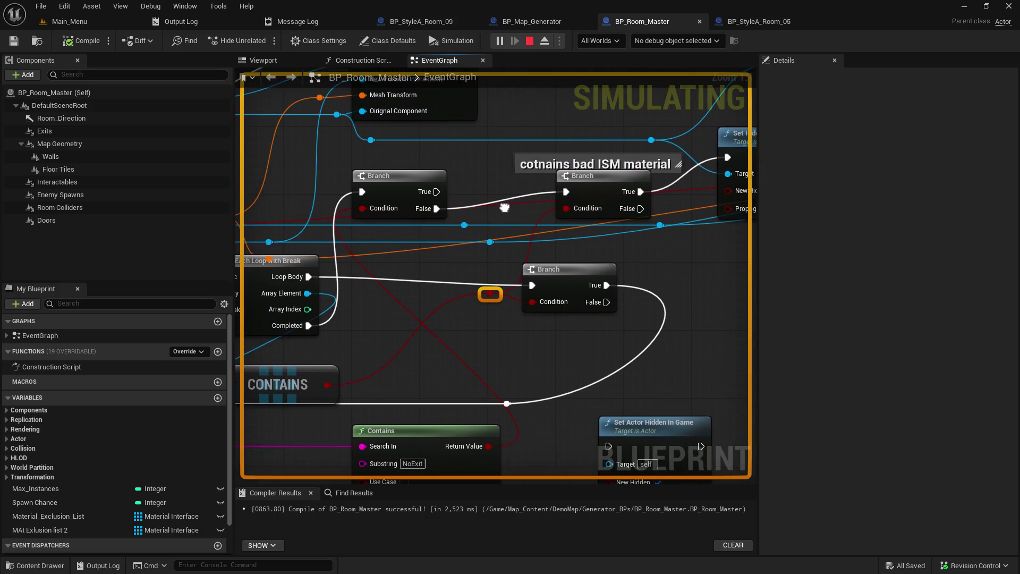
left_click_drag(650, 260, 471, 278)
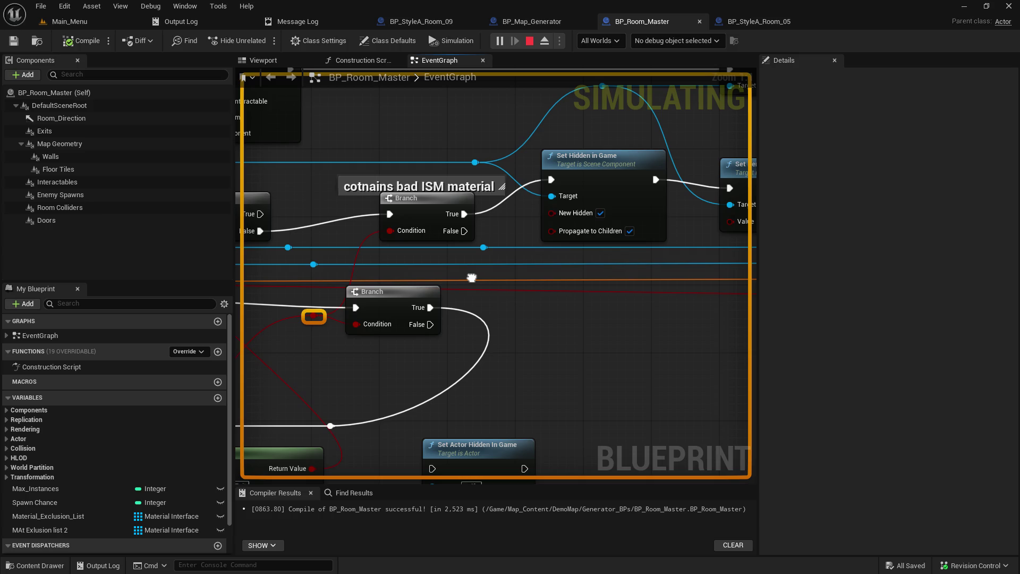
left_click_drag(471, 277, 429, 269)
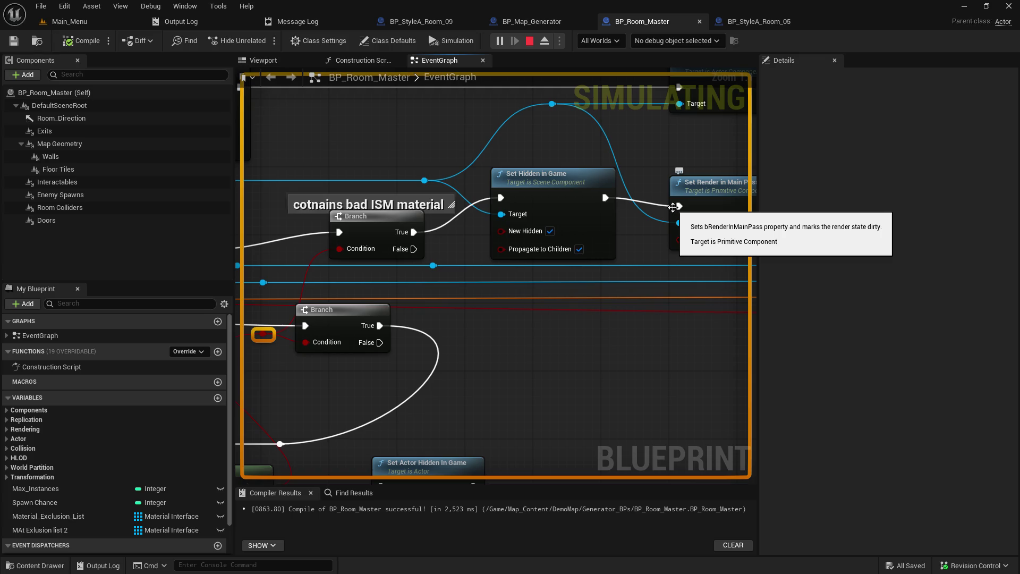
left_click(413, 232, "alt")
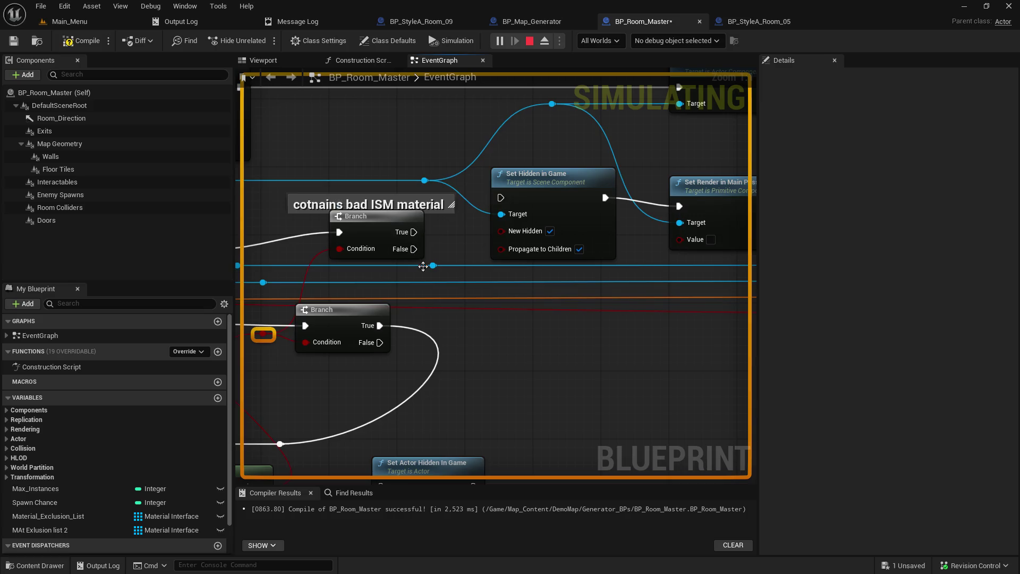
Wire the bad ISM Branch's False output into Set Hidden in Game, then save and compile BP_Room_Master.
left_click_drag(413, 249, 500, 197)
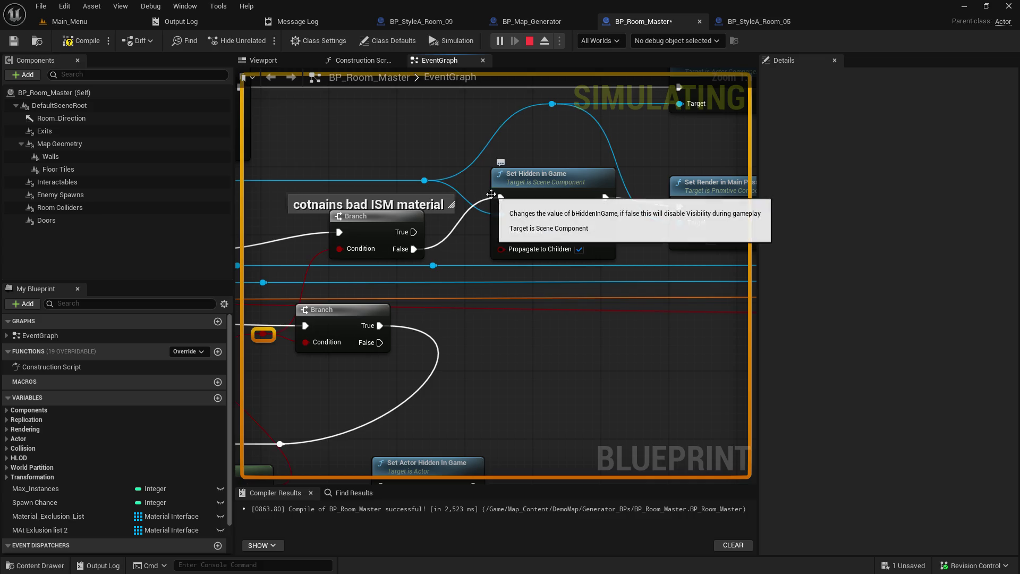
left_click(14, 40)
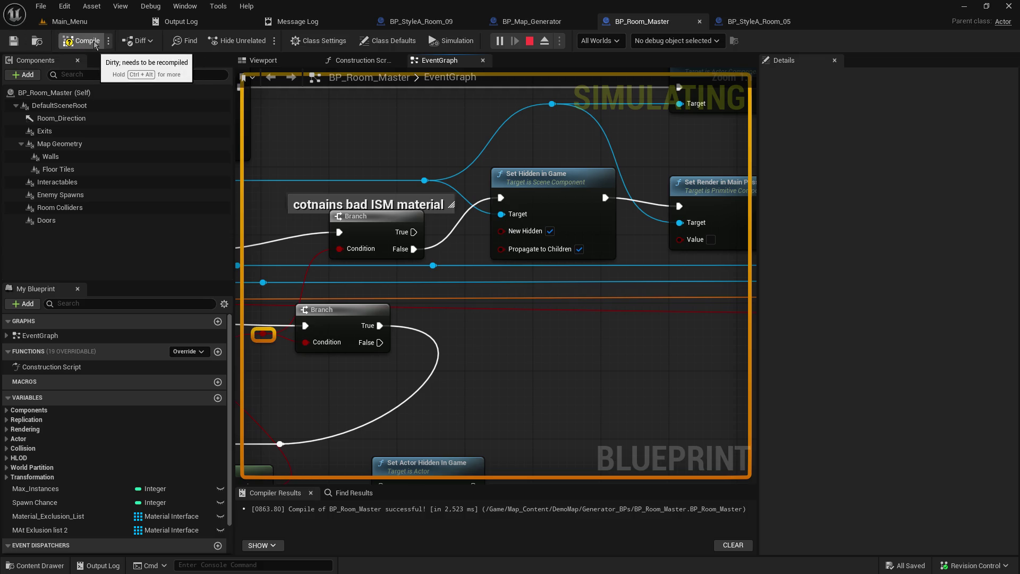
left_click(94, 43)
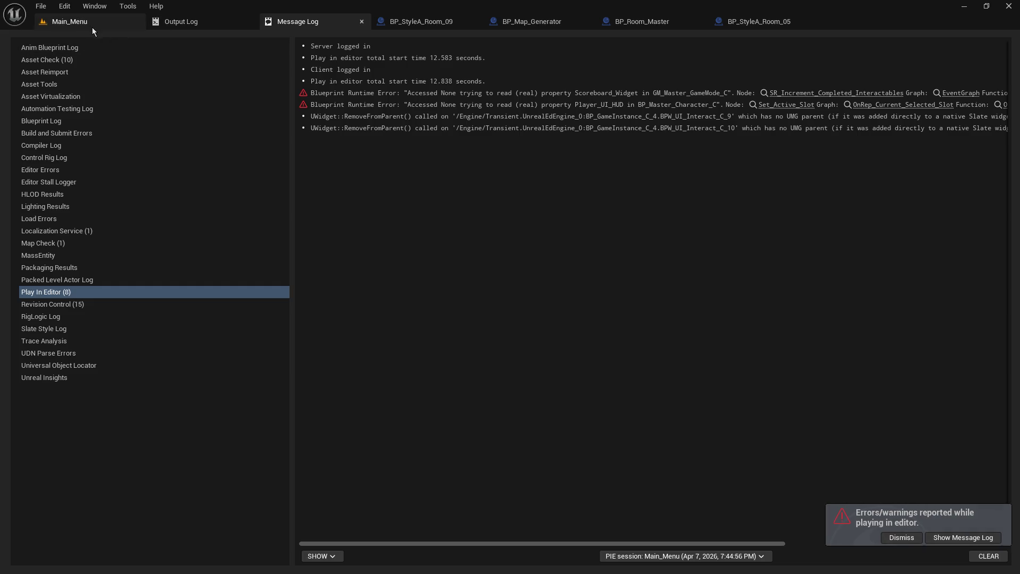
left_click(91, 24)
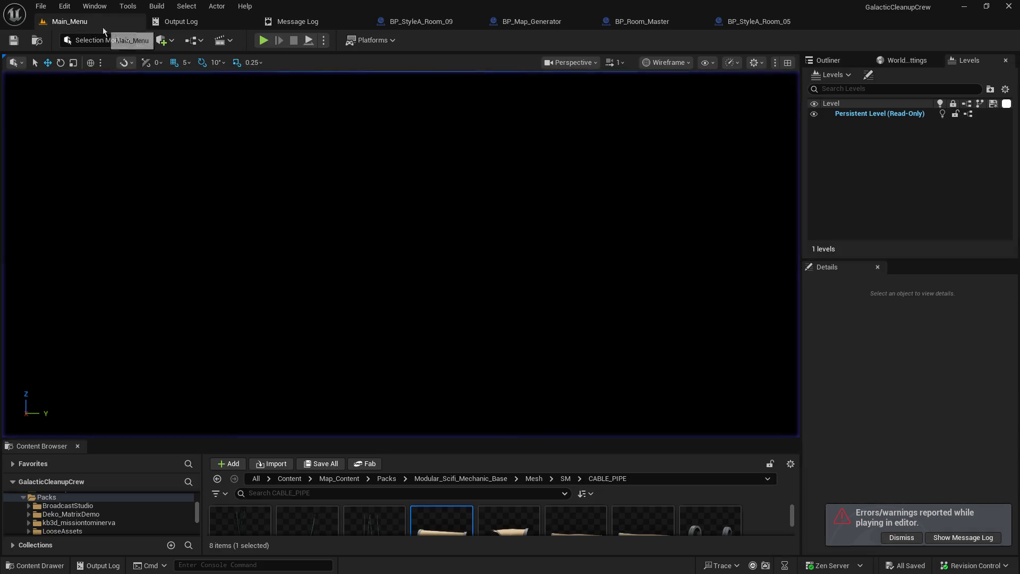
Go to the Main_Menu level, start Play, host a game, and take control of the game viewport.
left_click(570, 20)
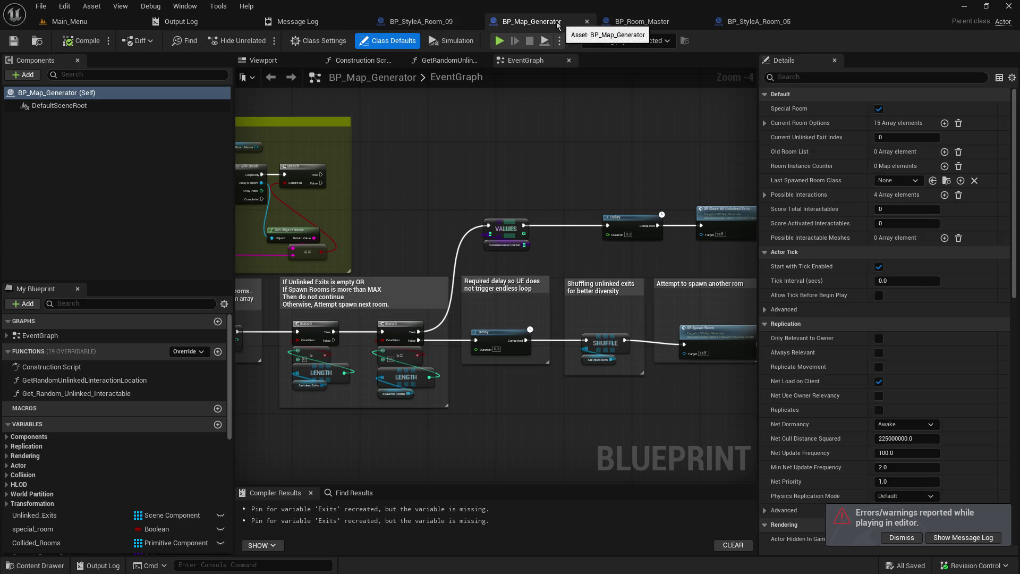
left_click(655, 26)
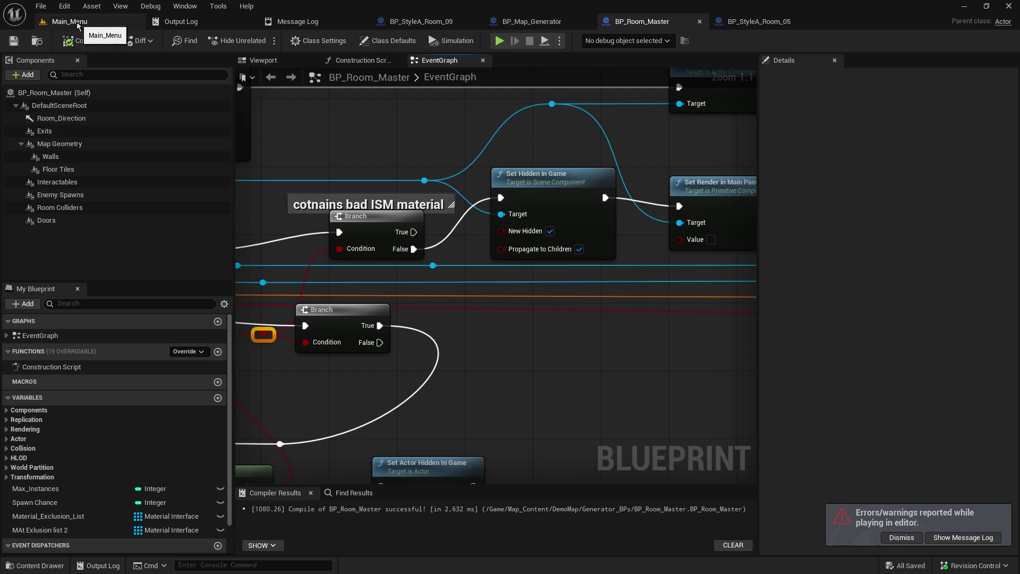
left_click(77, 25)
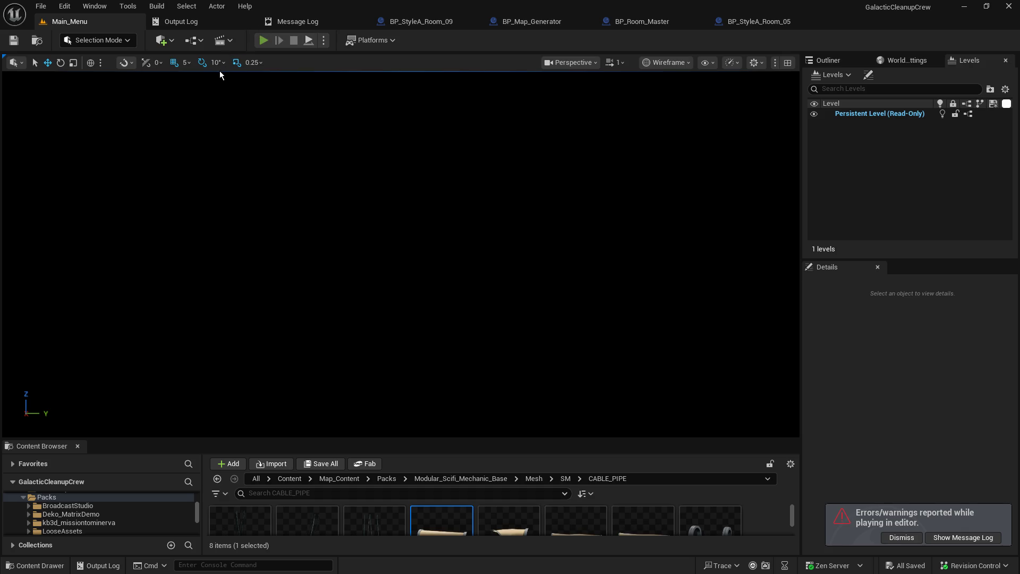
left_click(266, 34)
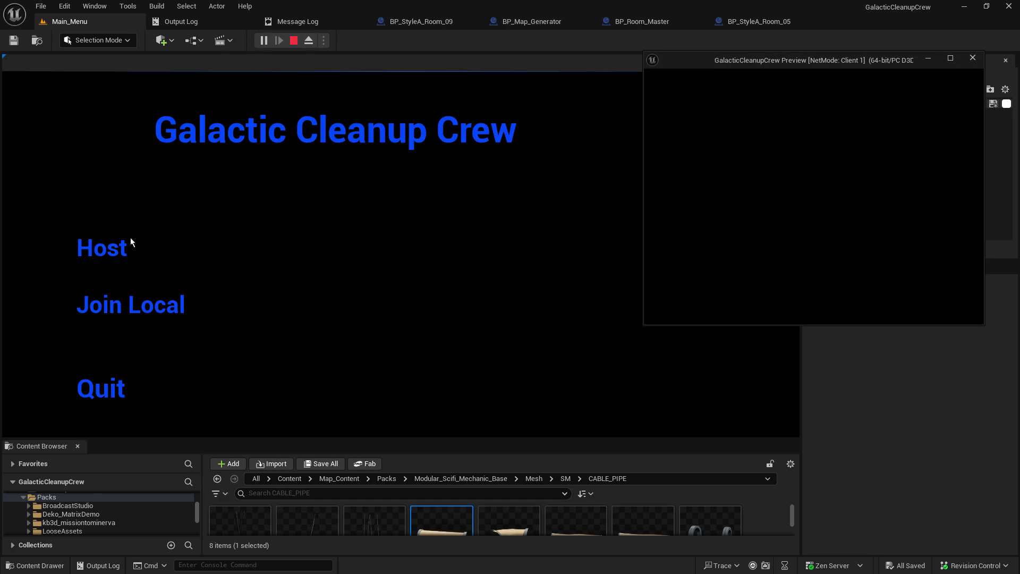
left_click(115, 247)
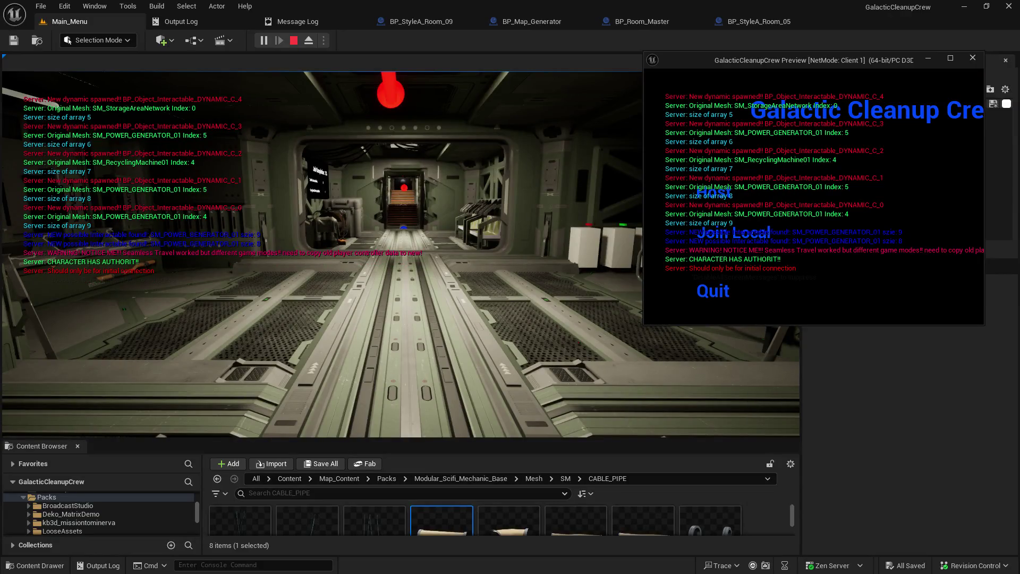
left_click(401, 255)
Walk down the corridor and up the lit stairs to the glowing-pipe room.
key("w")
key("w")
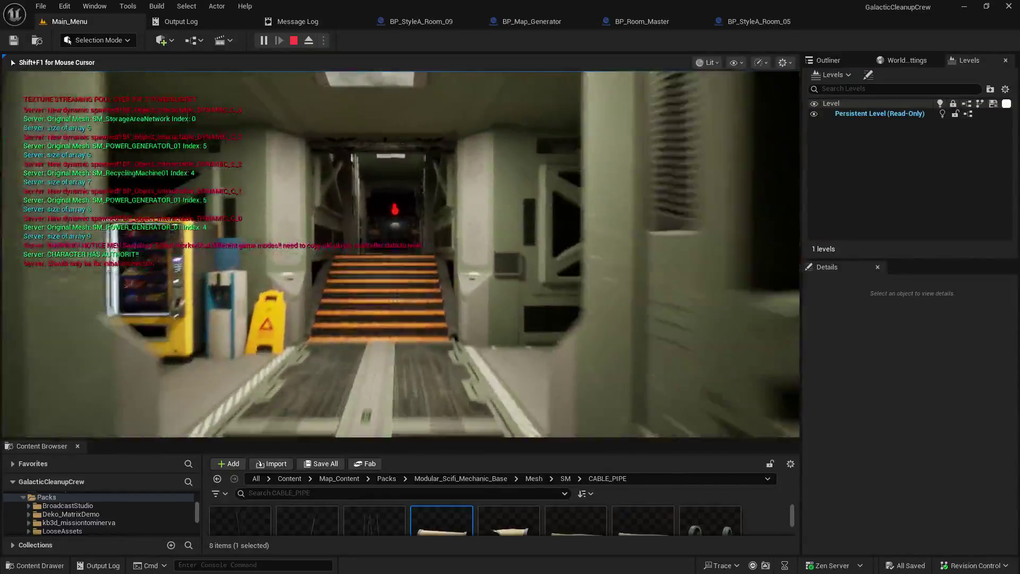
key("w")
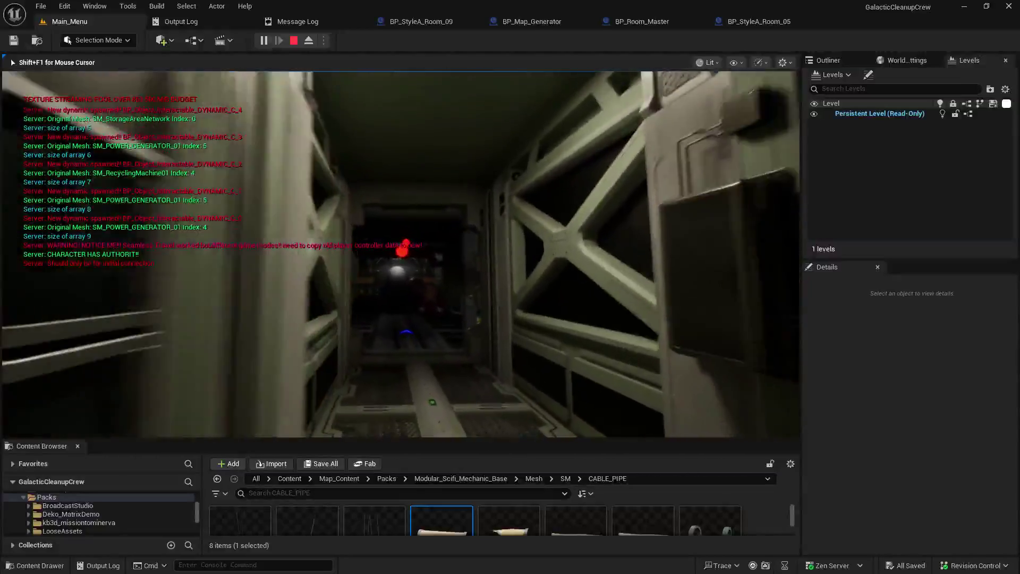
key("w")
key("w")
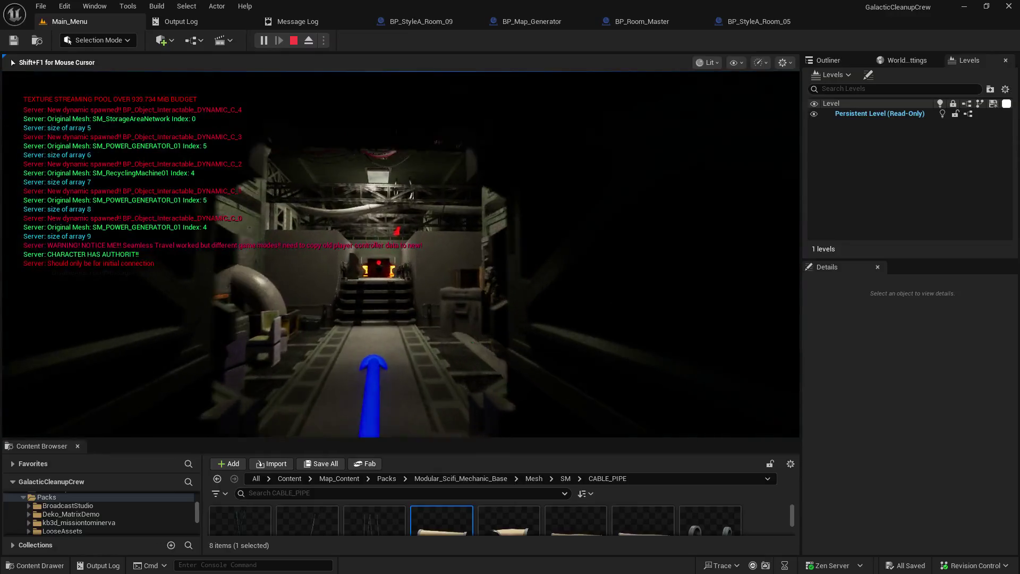
key("w")
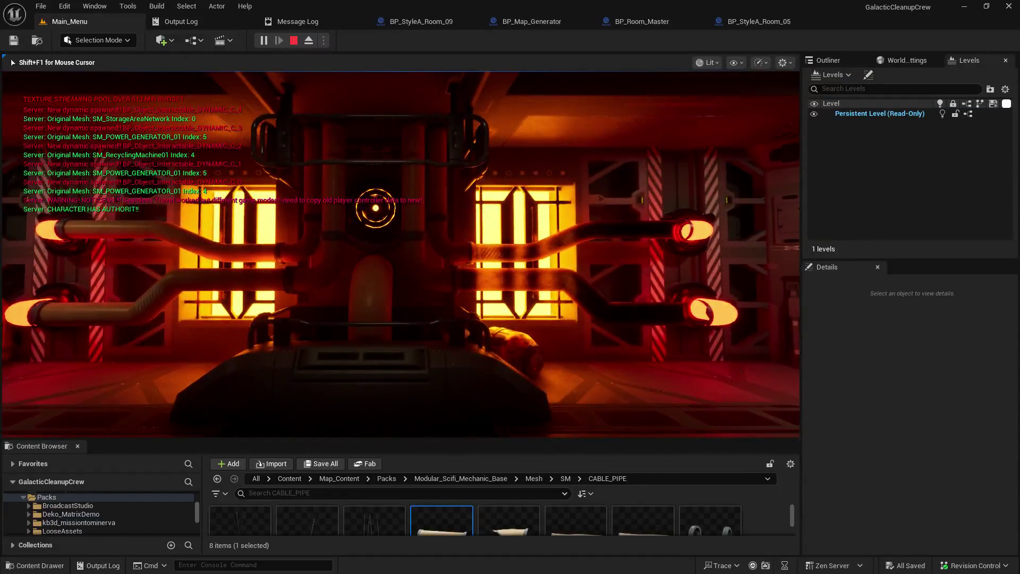
key("w")
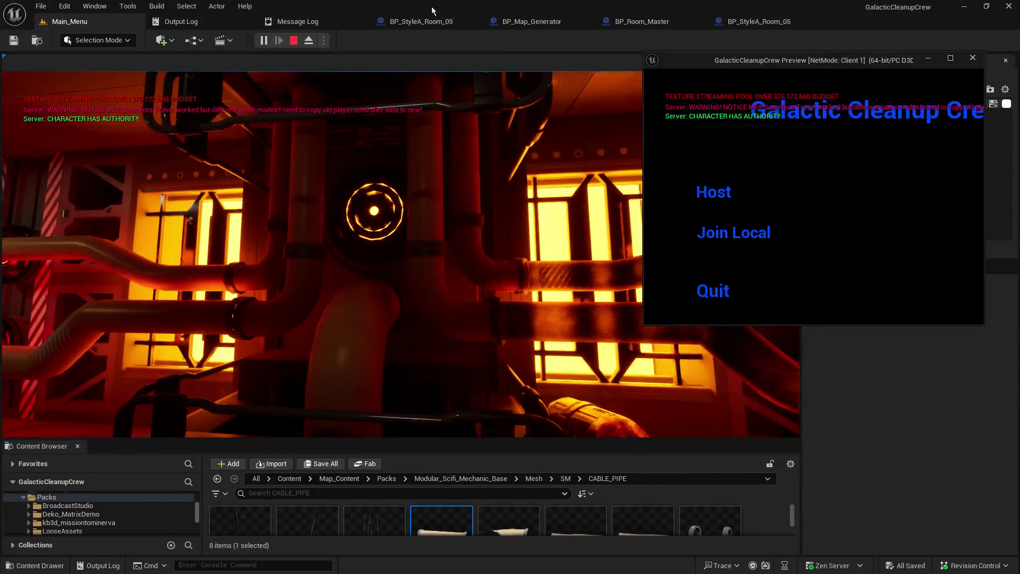
Walk in-game to the generator, then view BP_StyleA_Room_05's SM_PIPE_01 materials including M_Glass.
left_click(757, 20)
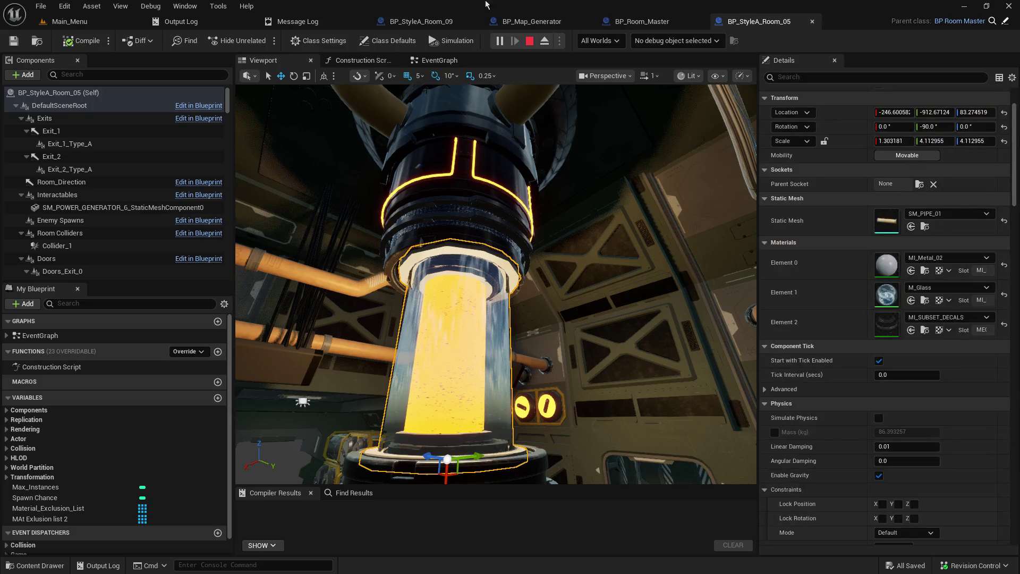
left_click(74, 21)
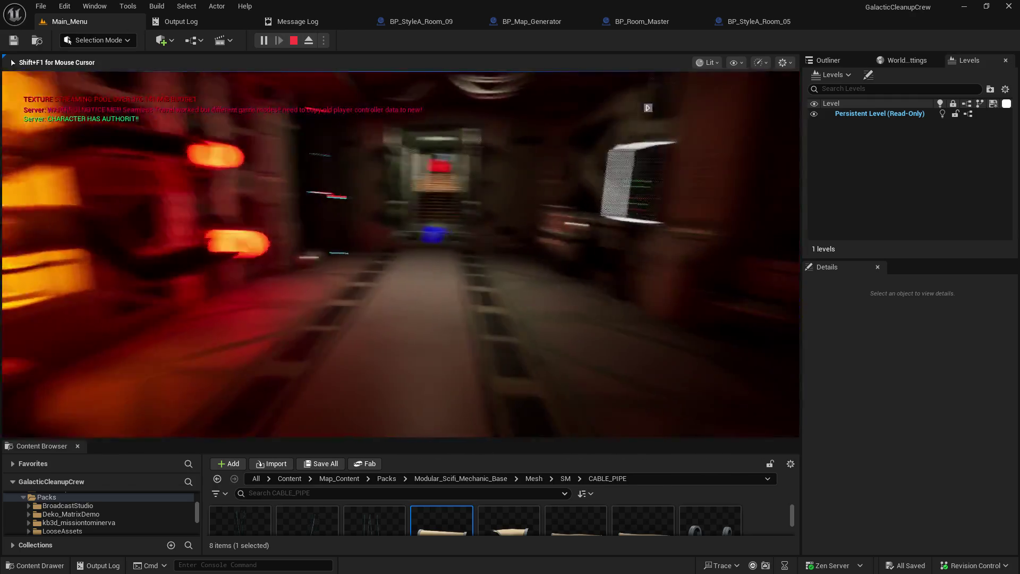
key("w")
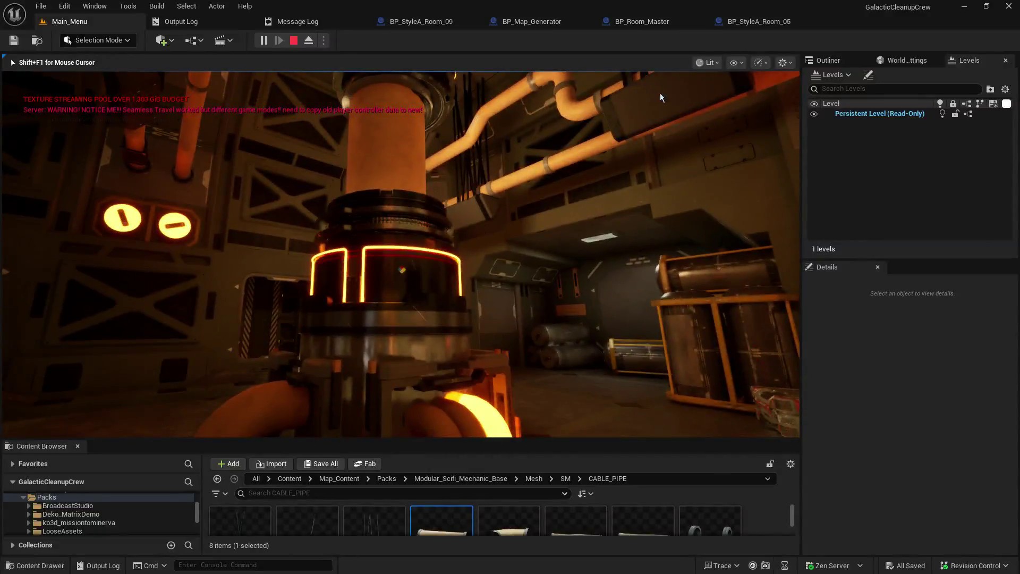
left_click(759, 21)
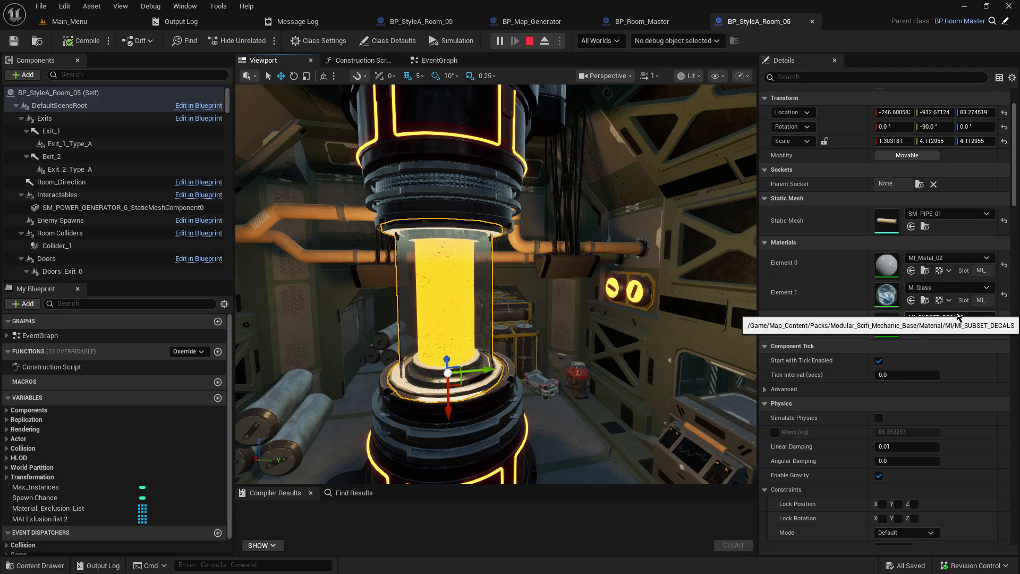
left_click(950, 272)
left_click(949, 290)
left_click(949, 302)
left_click(948, 304)
left_click(950, 329)
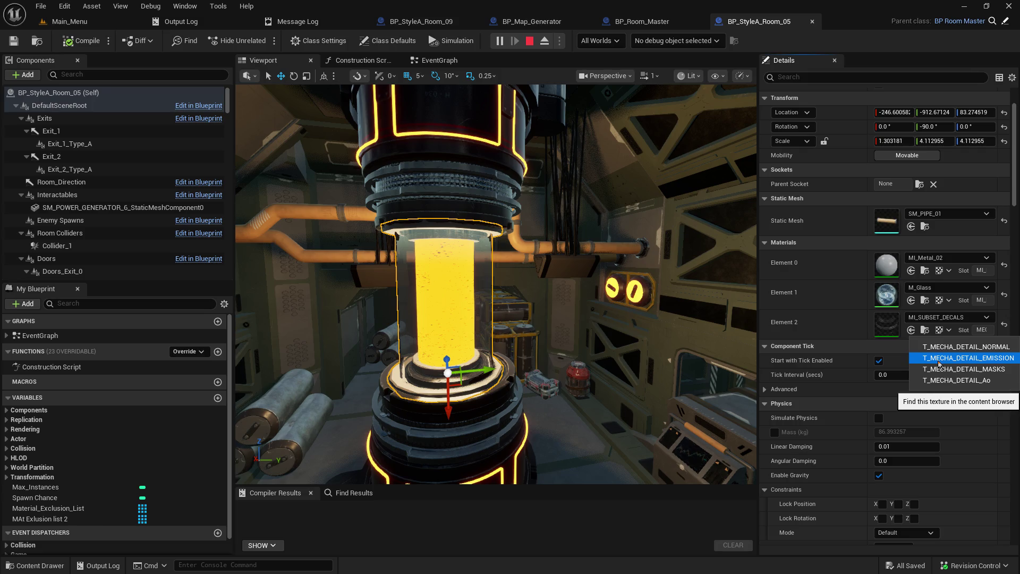
left_click(939, 357)
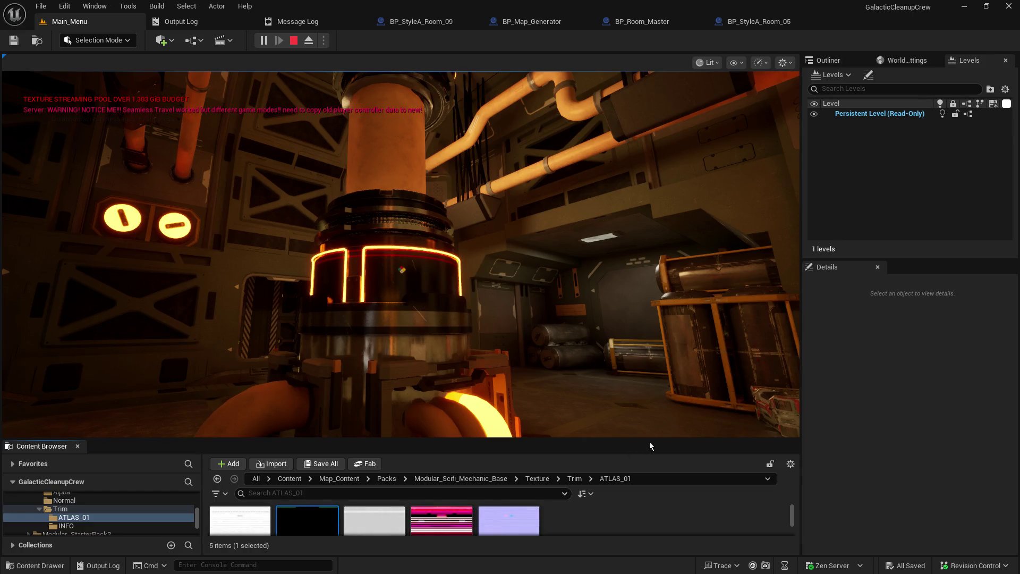
left_click_drag(649, 440, 670, 303)
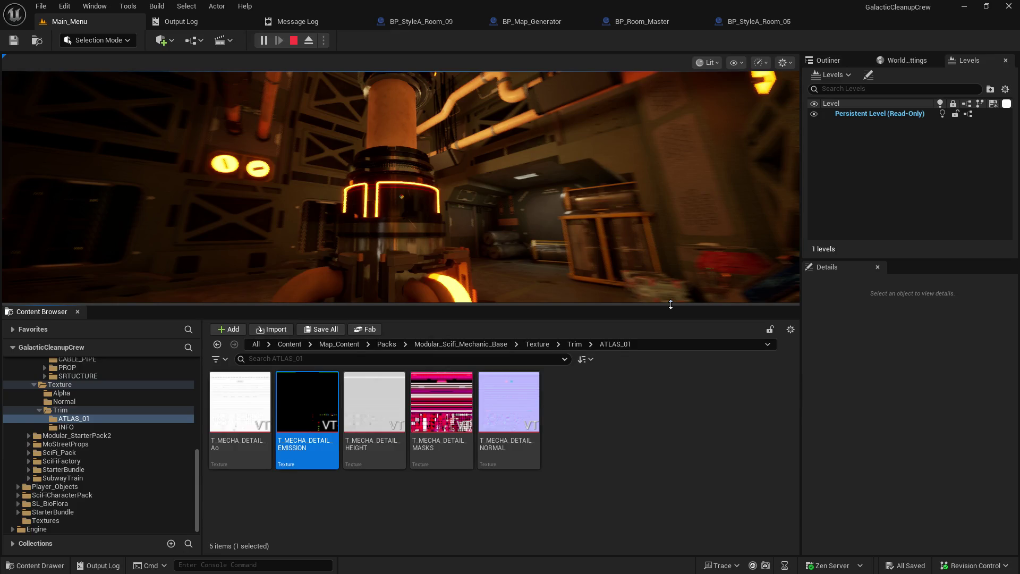
left_click_drag(670, 304, 670, 451)
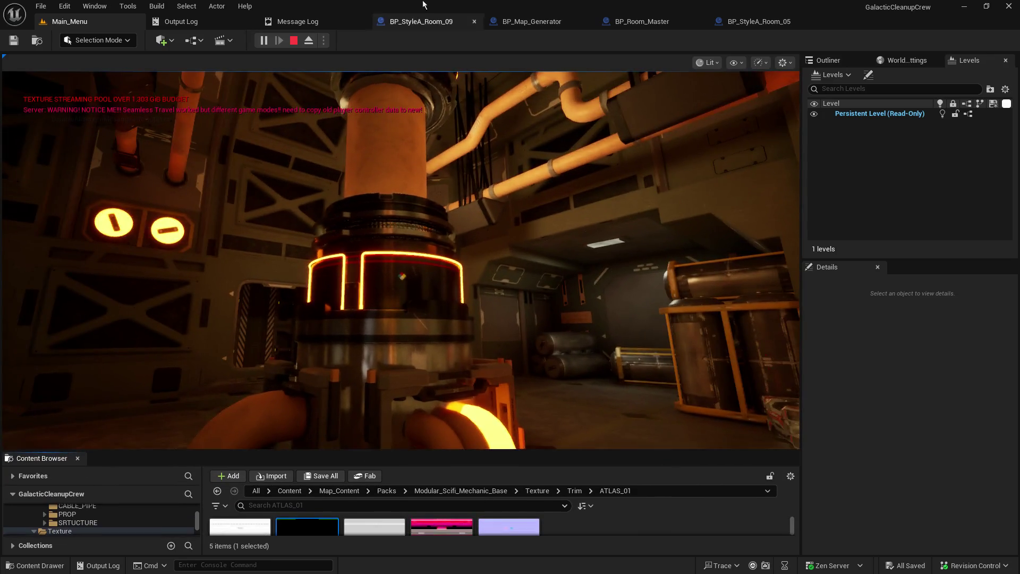
Close BP_StyleA_Room_09 and frame the yellow glass tube in BP_StyleA_Room_05's preview.
left_click(442, 25)
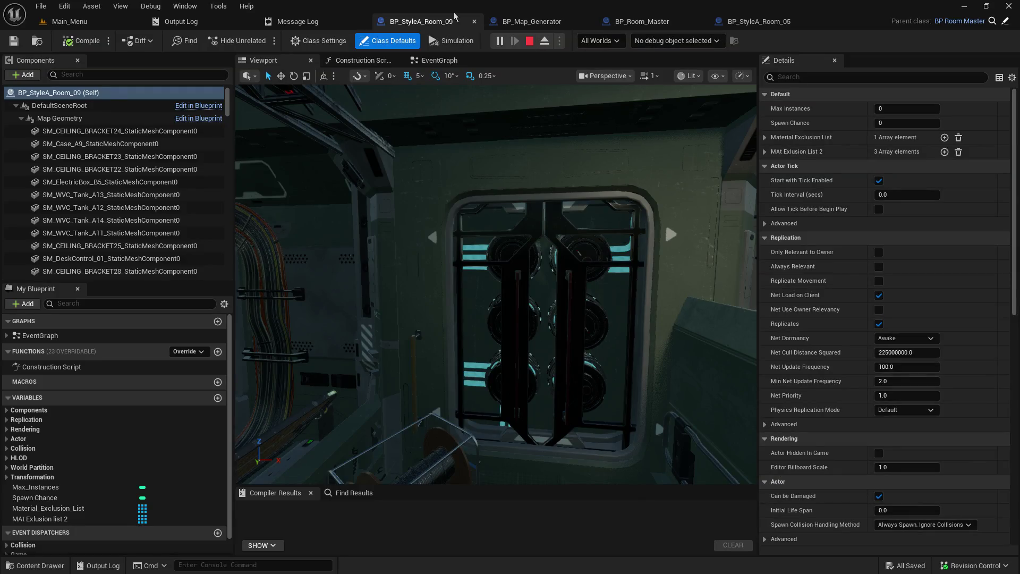
left_click(474, 23)
left_click(648, 22)
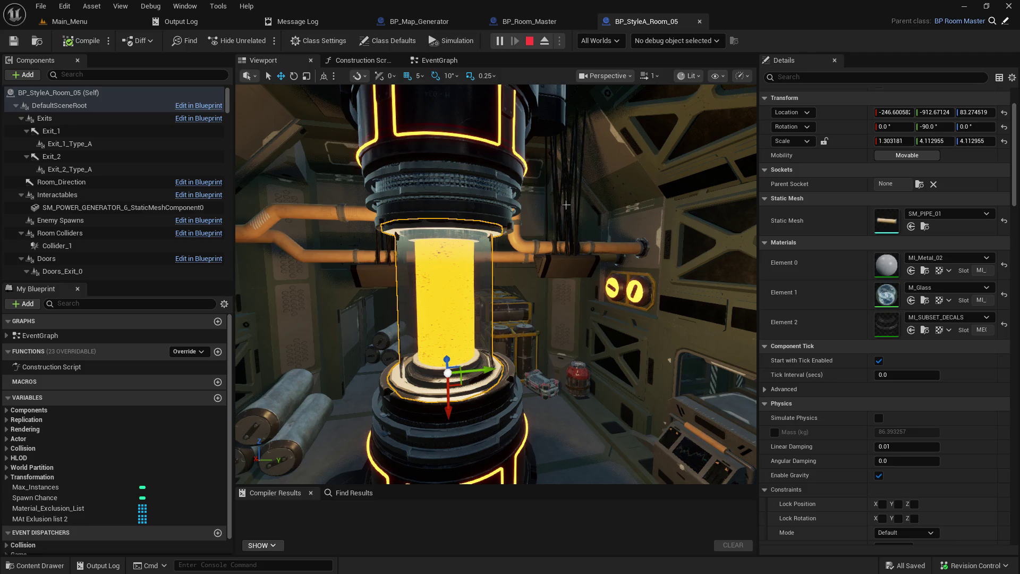
mouse_move(496, 284)
left_mouse_down()
mouse_move(462, 279)
mouse_move(480, 284)
left_mouse_up()
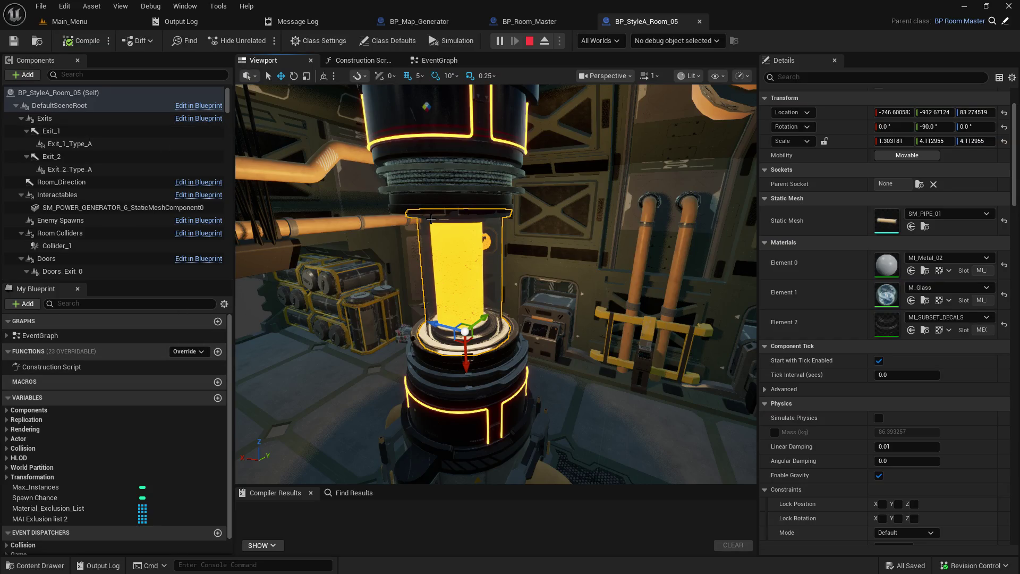
scroll(127, 269, "down", 5)
scroll(128, 268, "down", 8)
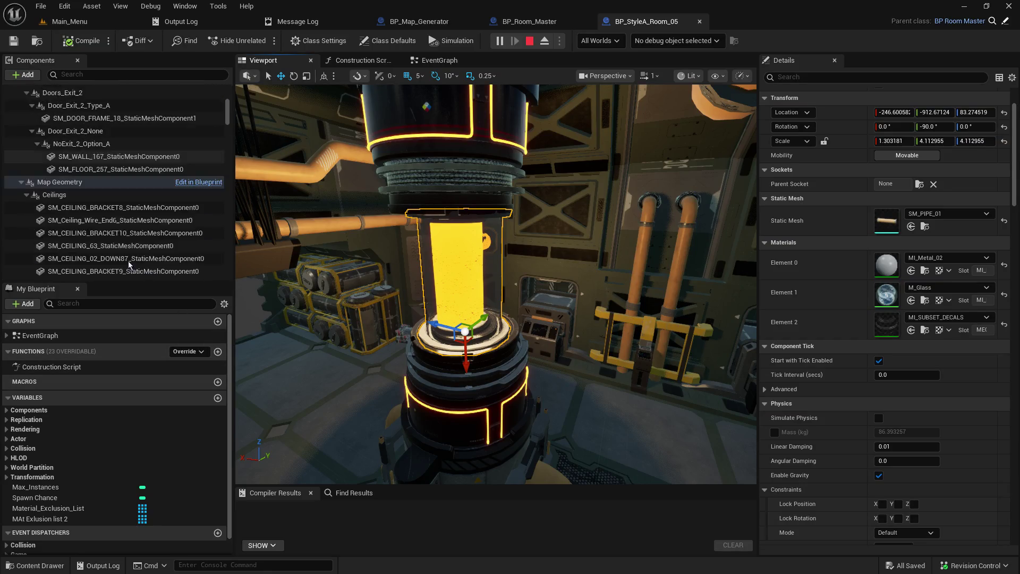
mouse_move(227, 113)
left_mouse_down()
mouse_move(226, 231)
mouse_move(218, 240)
mouse_move(186, 233)
left_mouse_up()
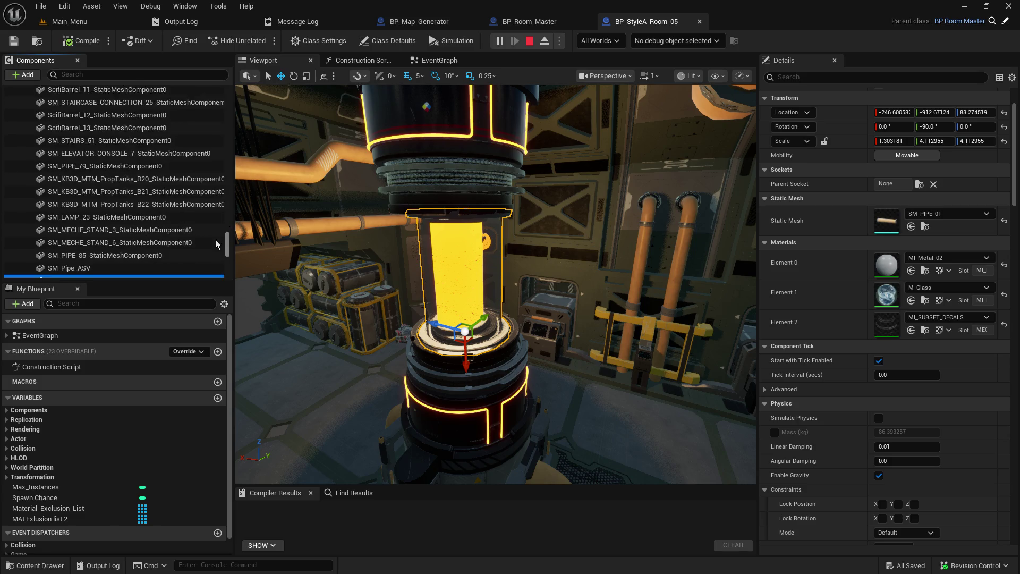
Select SM_PIPE_80 and SM_PIPE_81, focus the preview on them, then return to Main_Menu.
left_click(157, 224)
left_click(158, 240)
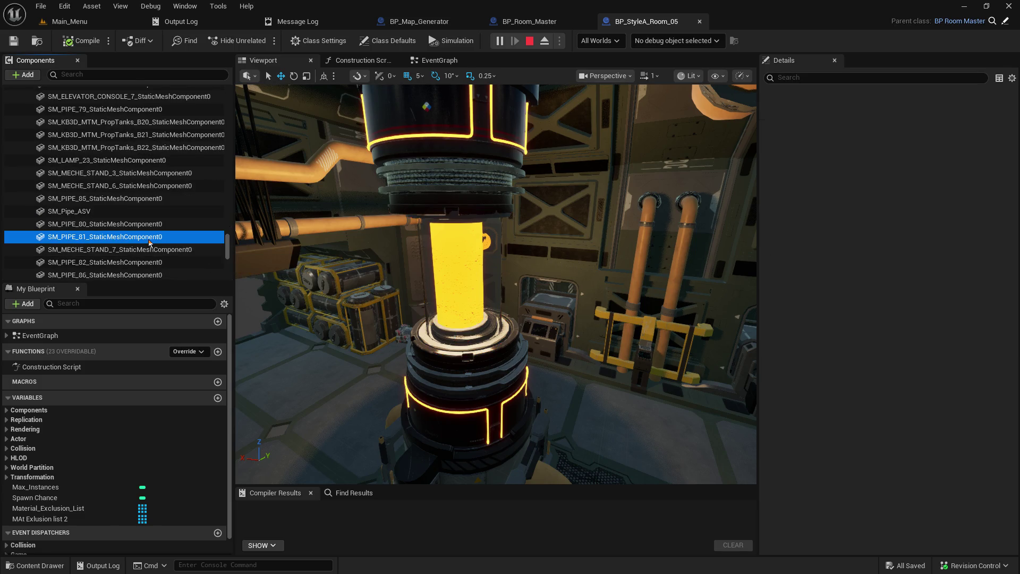
key("f")
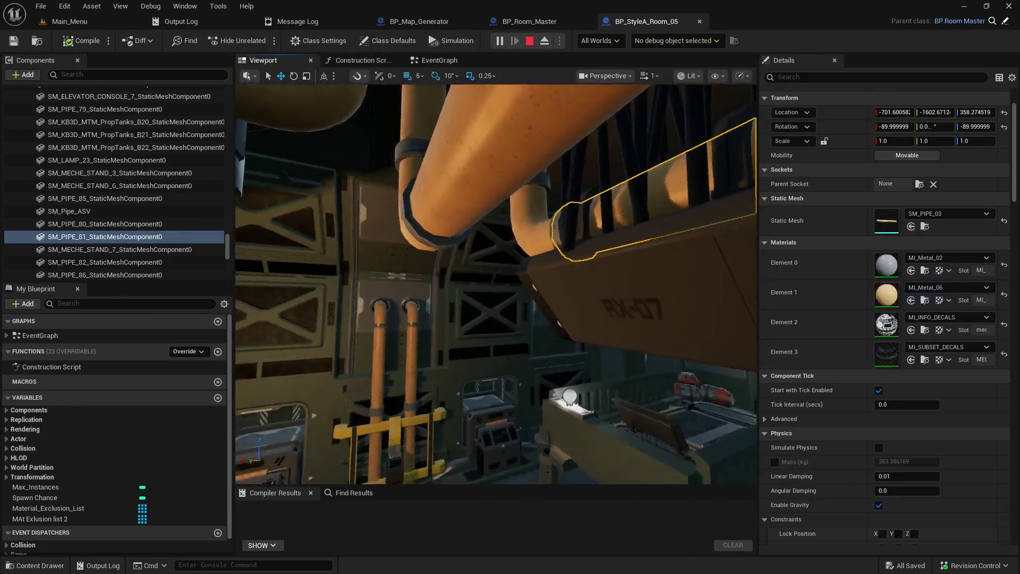
left_click_drag(320, 351, 321, 351)
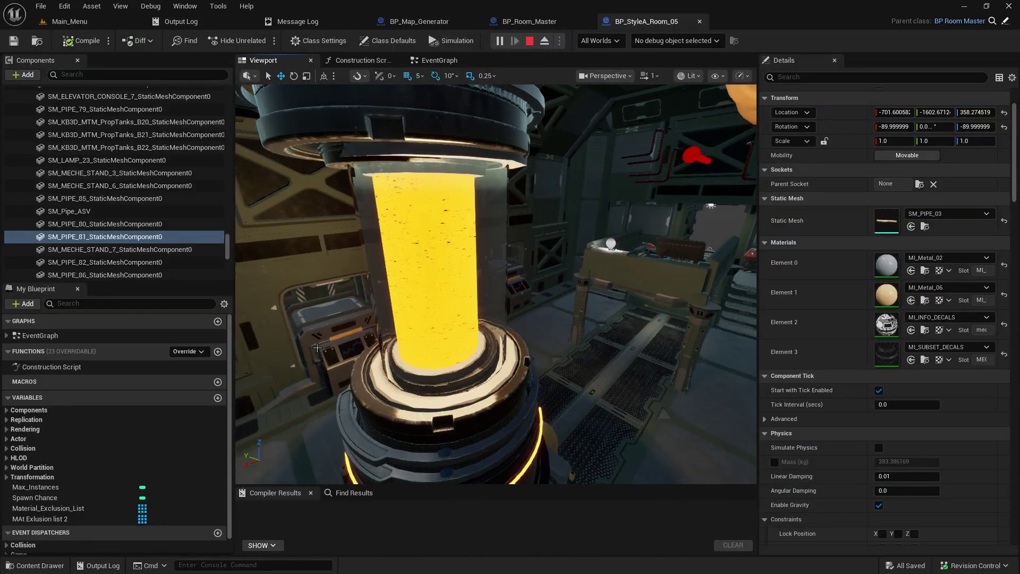
left_click(69, 22)
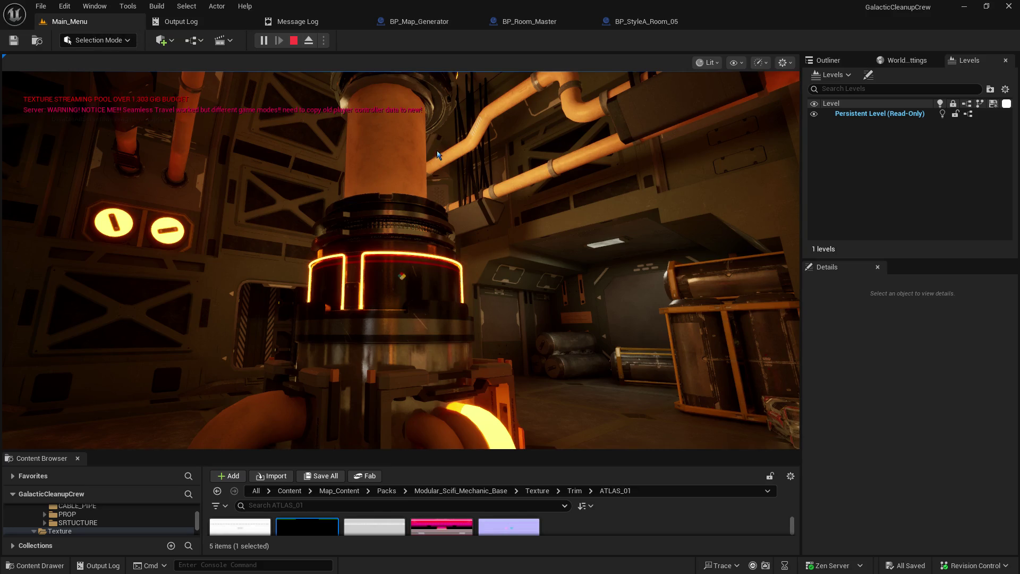
Select the glass tube in BP_StyleA_Room_05 to confirm M_Glass, then stop the play session.
left_click(437, 156)
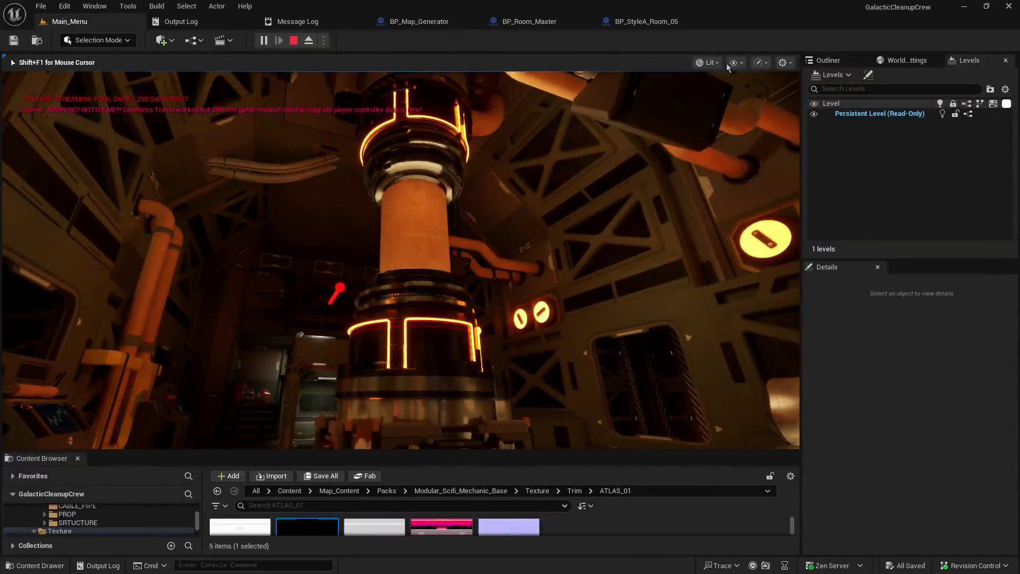
left_click(651, 23)
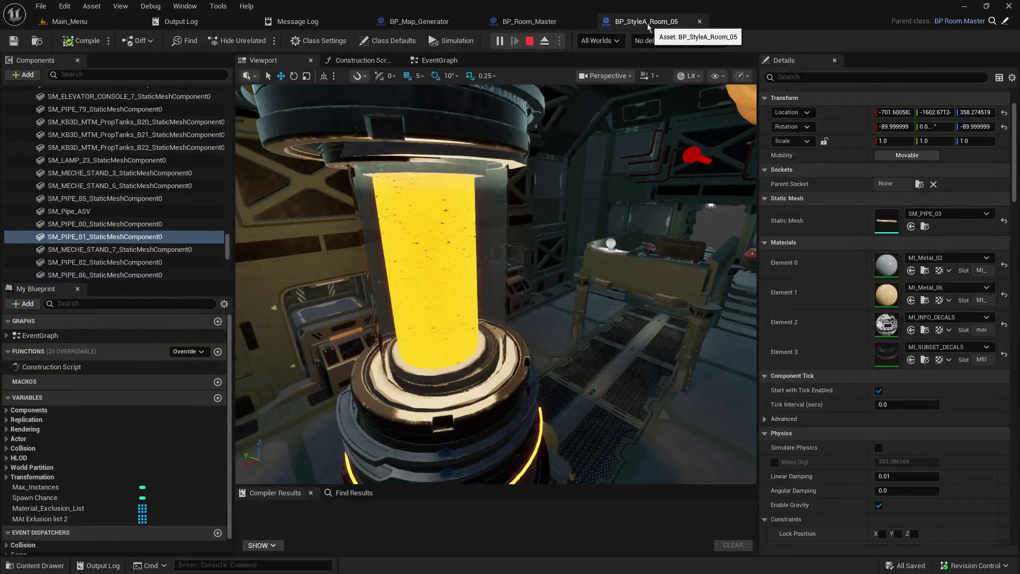
left_click(492, 193)
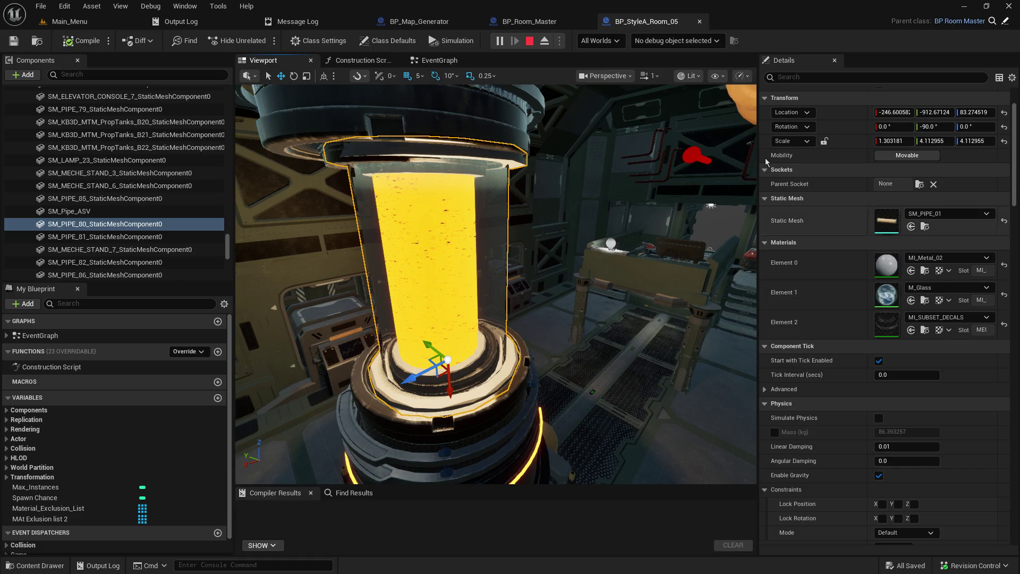
left_click(529, 40)
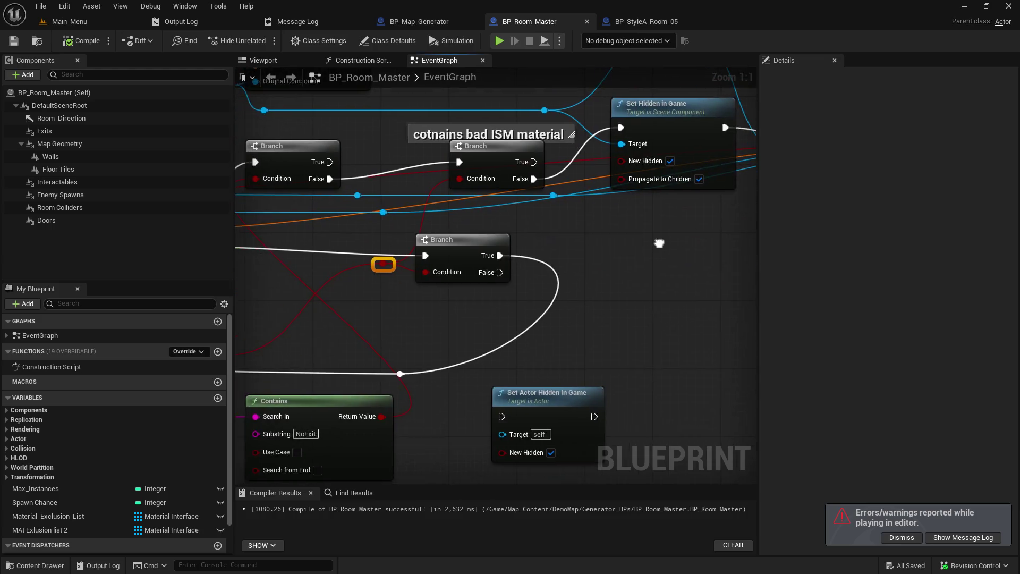
Append M_Glass as Index [3] of MAt Exlusion list 2 and save BP_Room_Master.
left_click(42, 530)
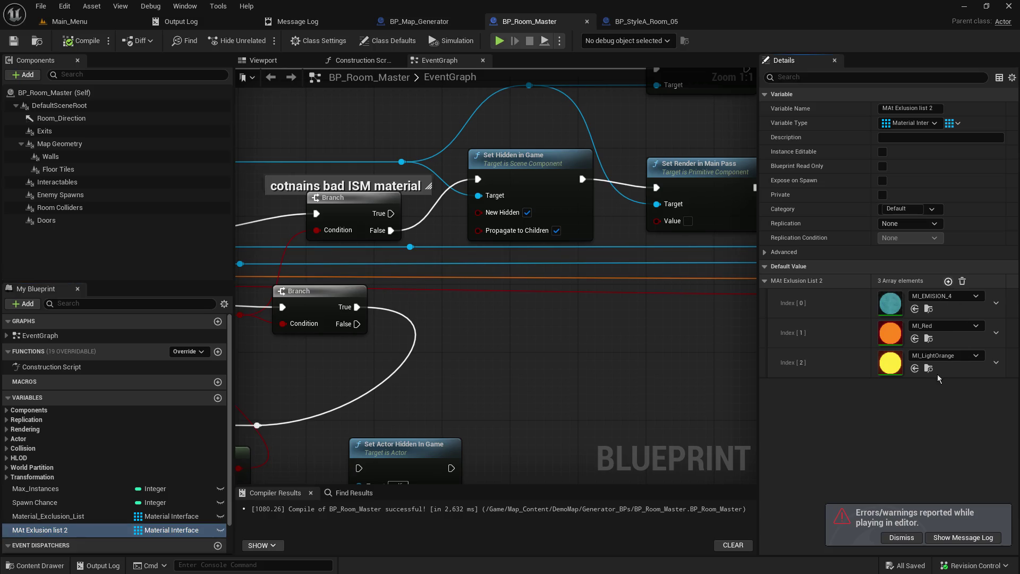
left_click(948, 281)
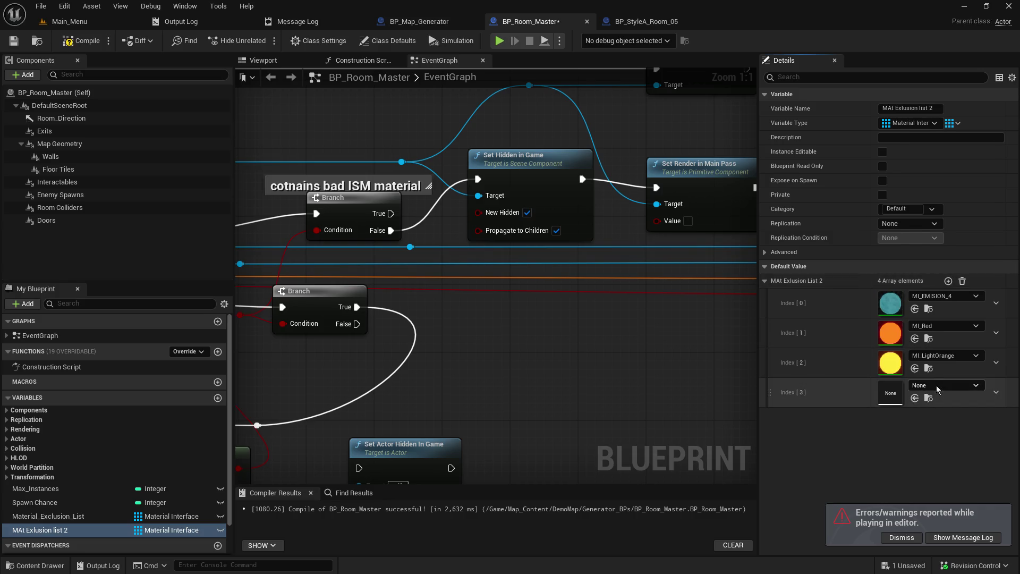
left_click(929, 386)
type("M_Glass")
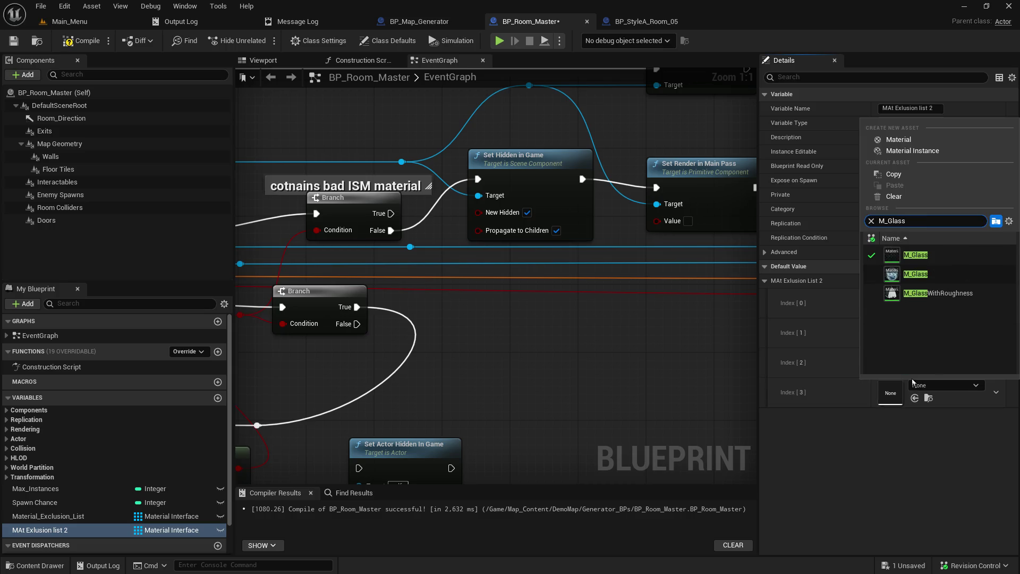
mouse_move(954, 272)
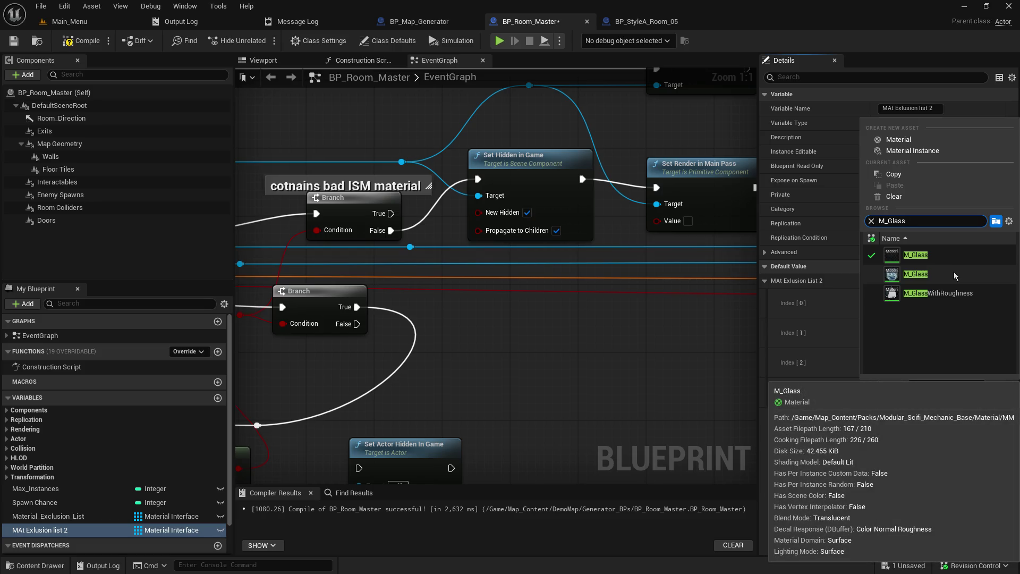
key("Escape")
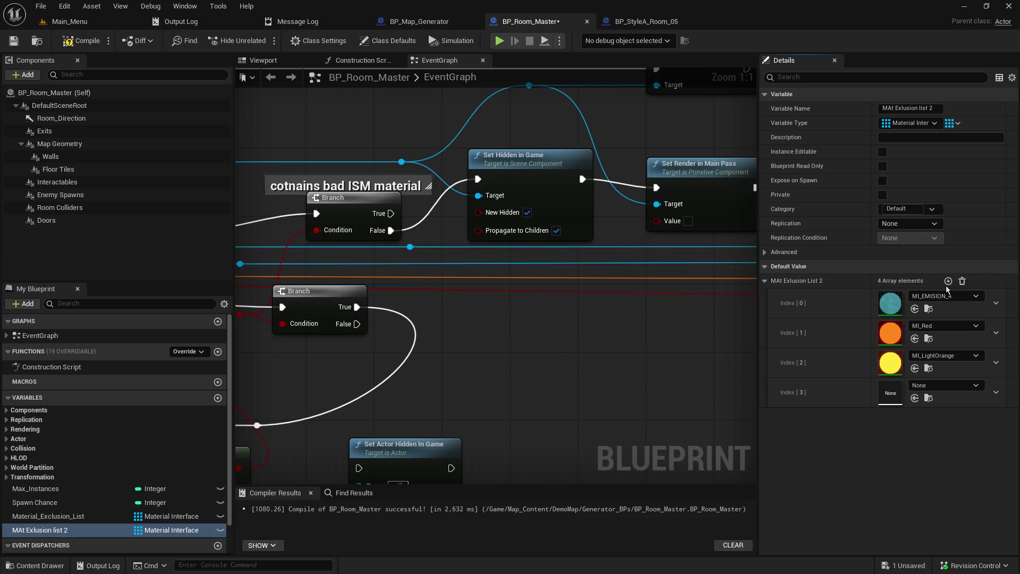
left_click(14, 42)
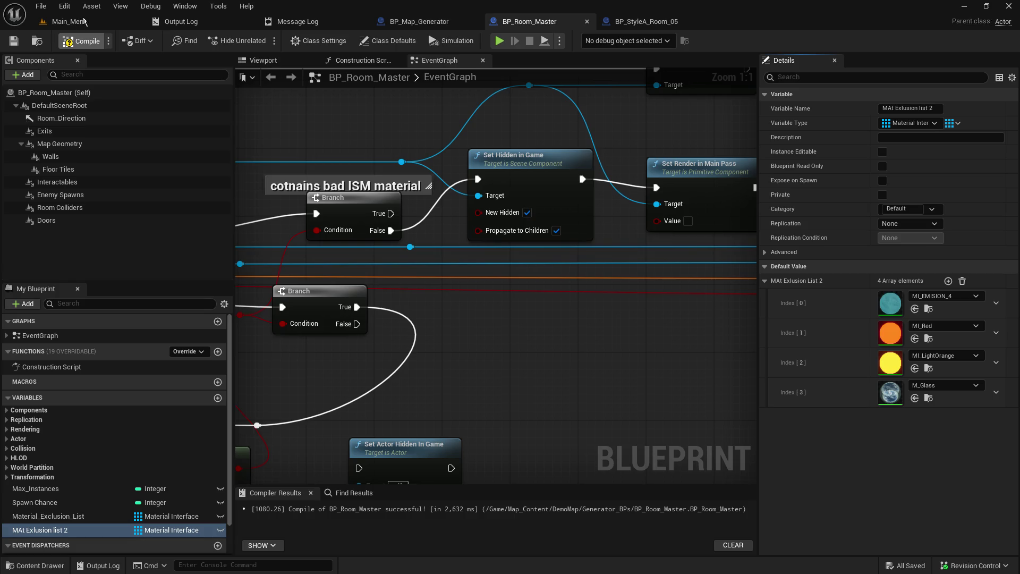
left_click(91, 18)
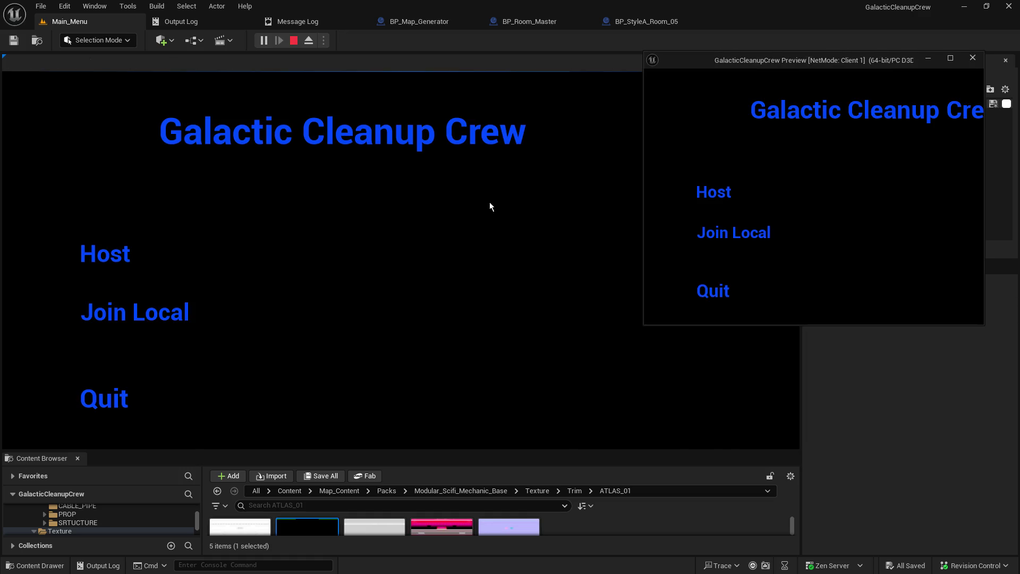
Host a game, walk to the console and use it to travel, then stop the session.
left_click(113, 262)
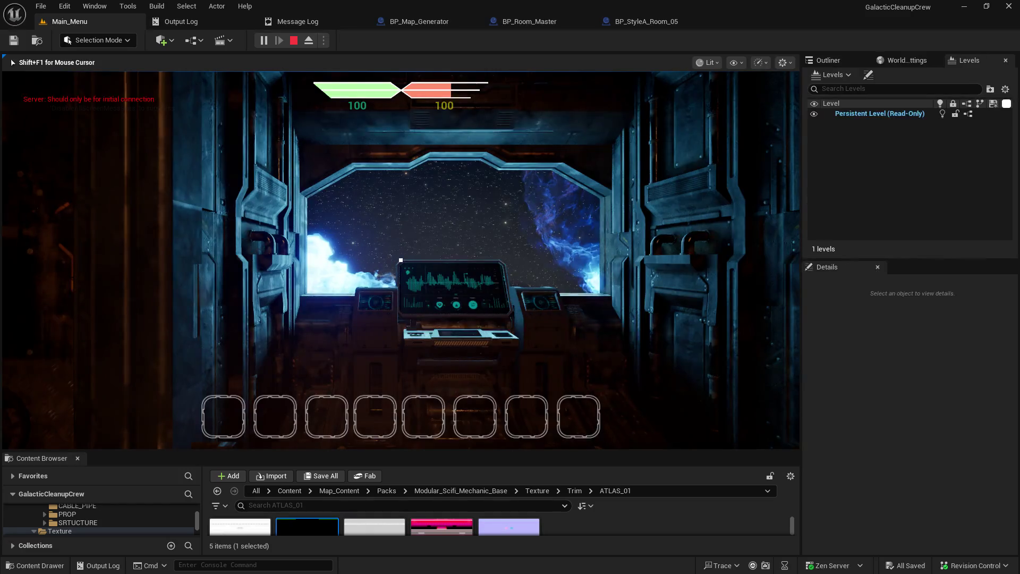
key("w")
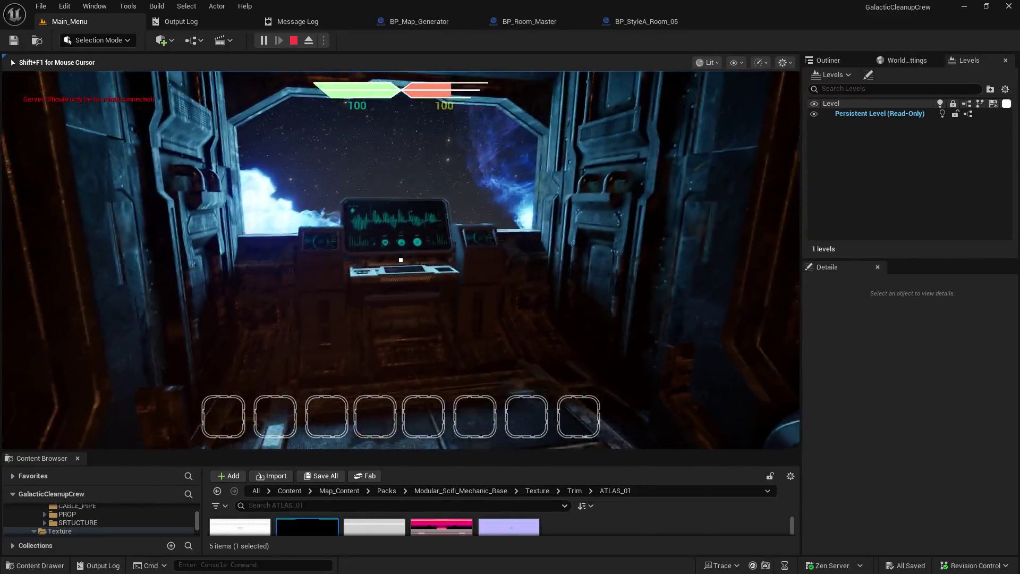
key("e")
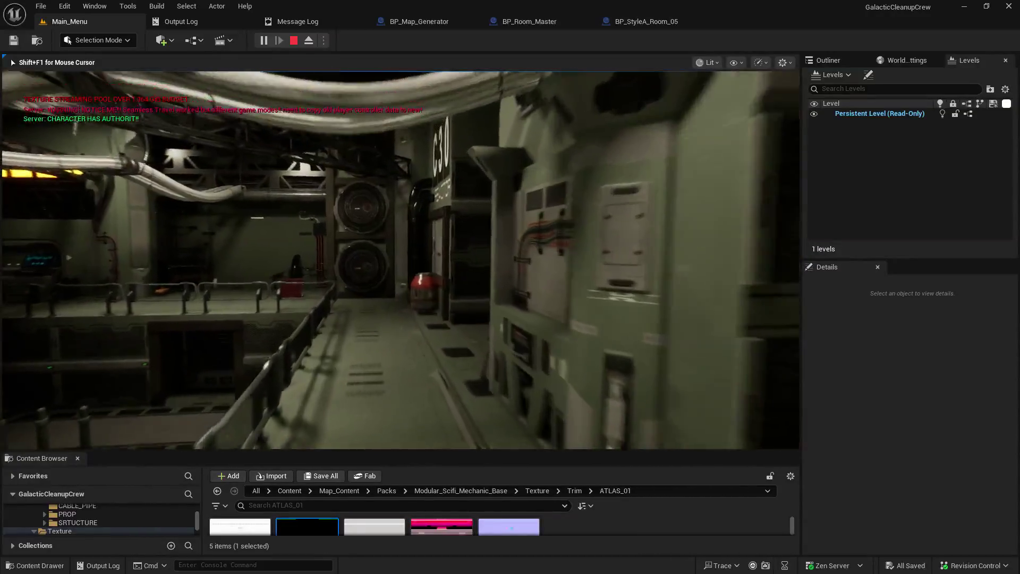
key("Escape")
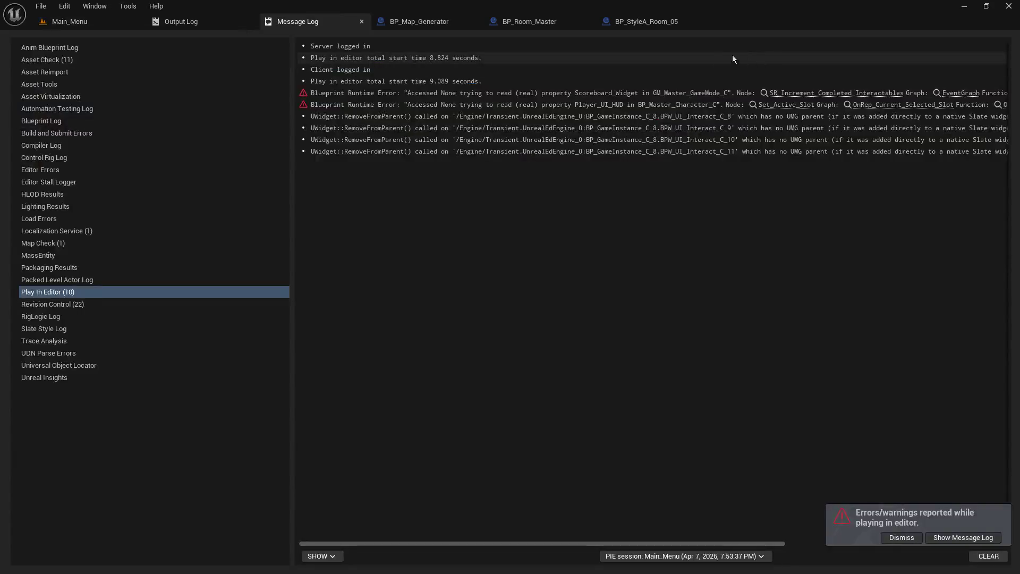
Drag a connection from the first Branch's False output and save BP_Room_Master.
left_click(531, 21)
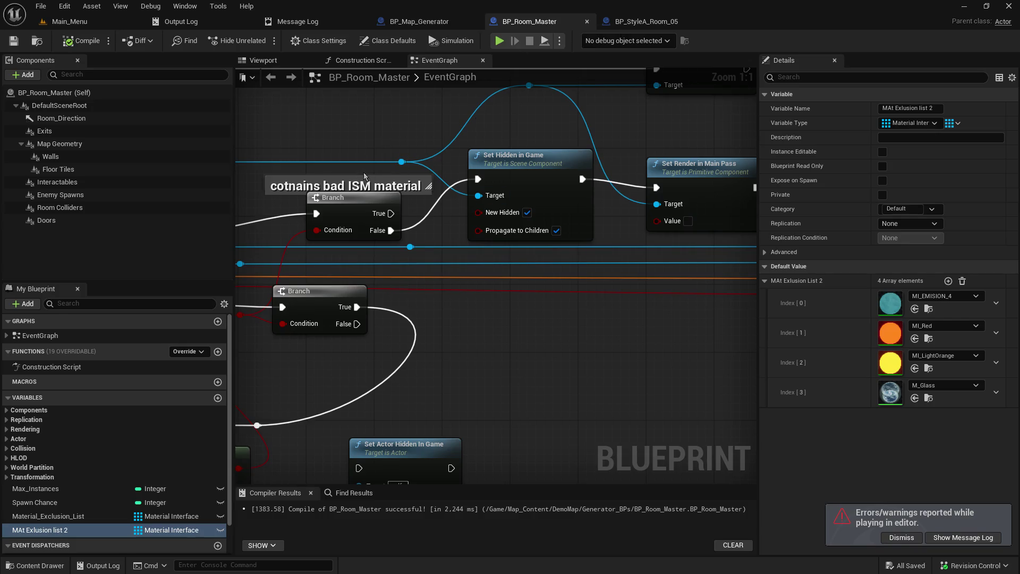
left_click_drag(410, 180, 532, 181)
left_click_drag(360, 232, 652, 181)
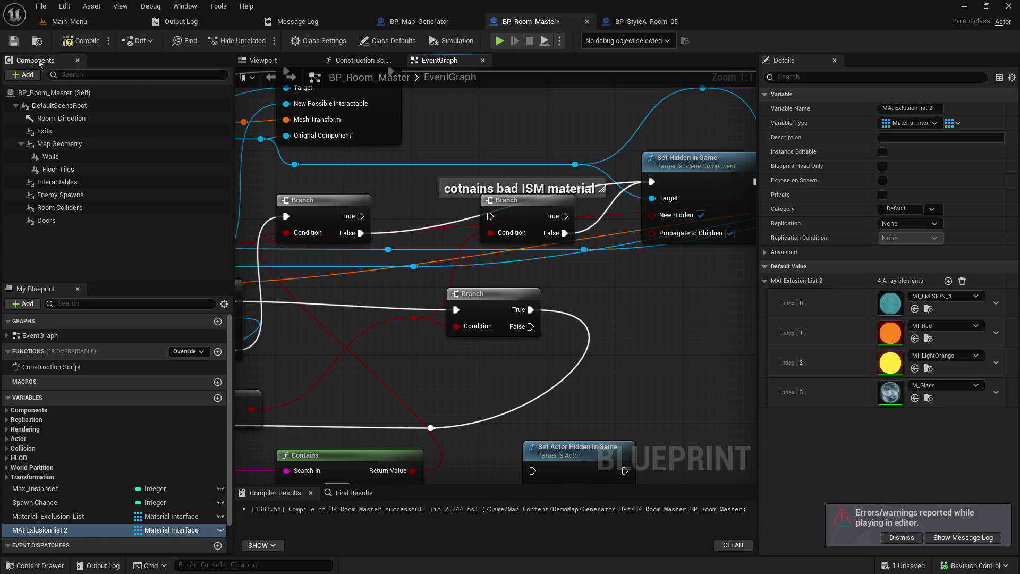
left_click(15, 41)
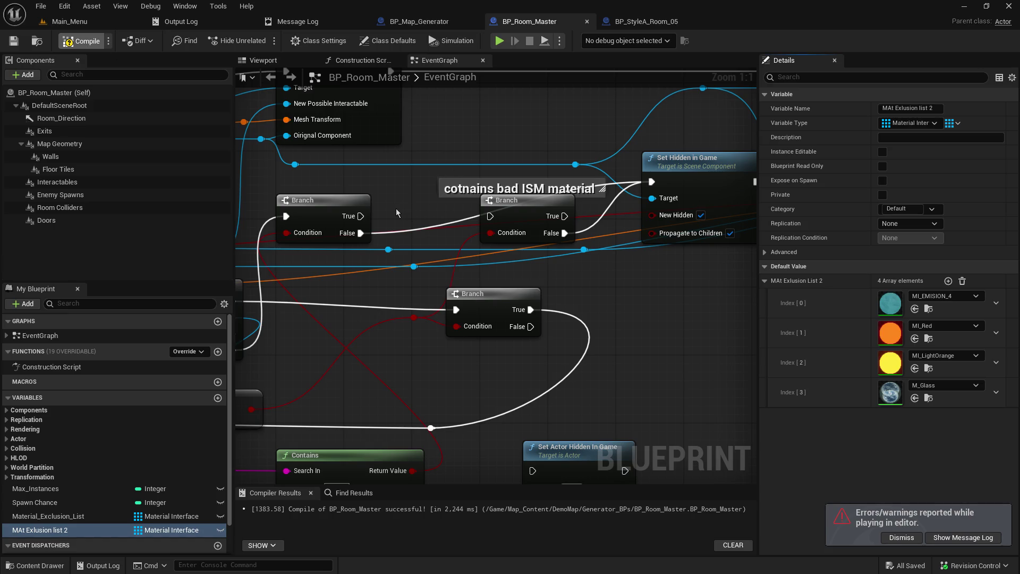
Connect the branch output to SR Add Mesh's exec input, compile, and go to Main_Menu.
scroll(396, 208, "down", 2)
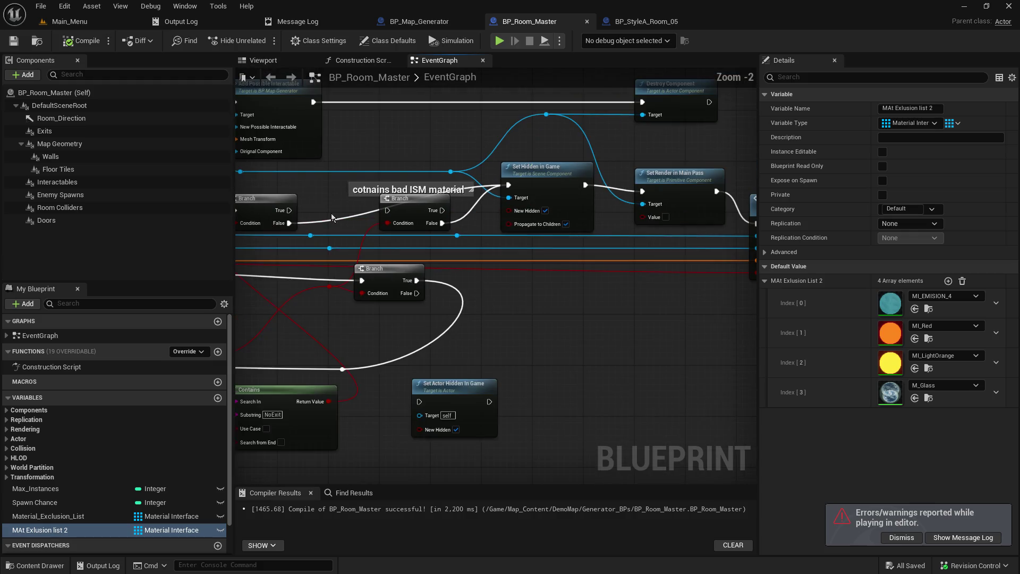
mouse_move(319, 211)
left_mouse_down()
mouse_move(352, 226)
mouse_move(327, 244)
mouse_move(721, 283)
mouse_move(605, 242)
left_mouse_up()
left_click_drag(421, 283, 618, 276)
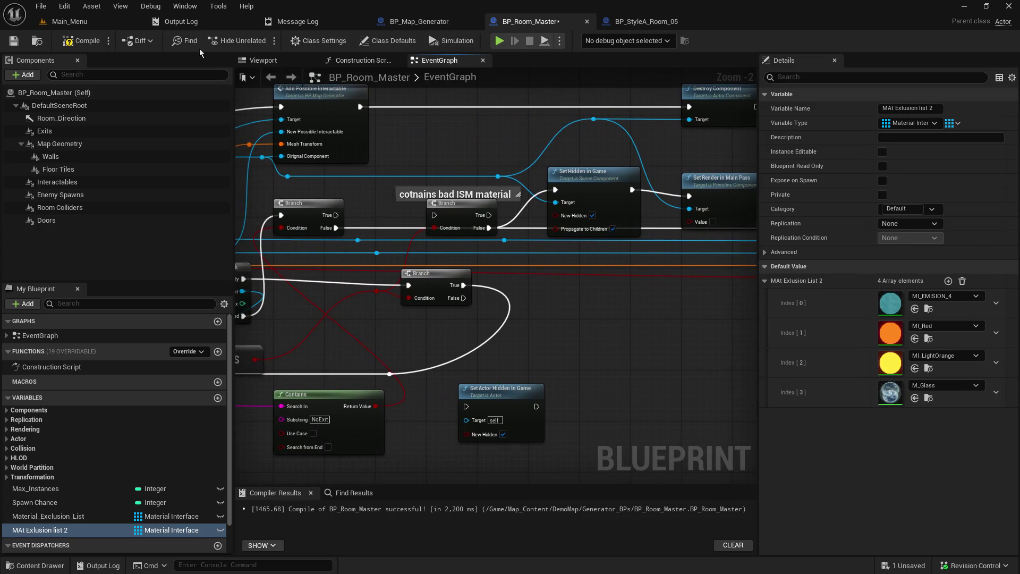
left_click(66, 45)
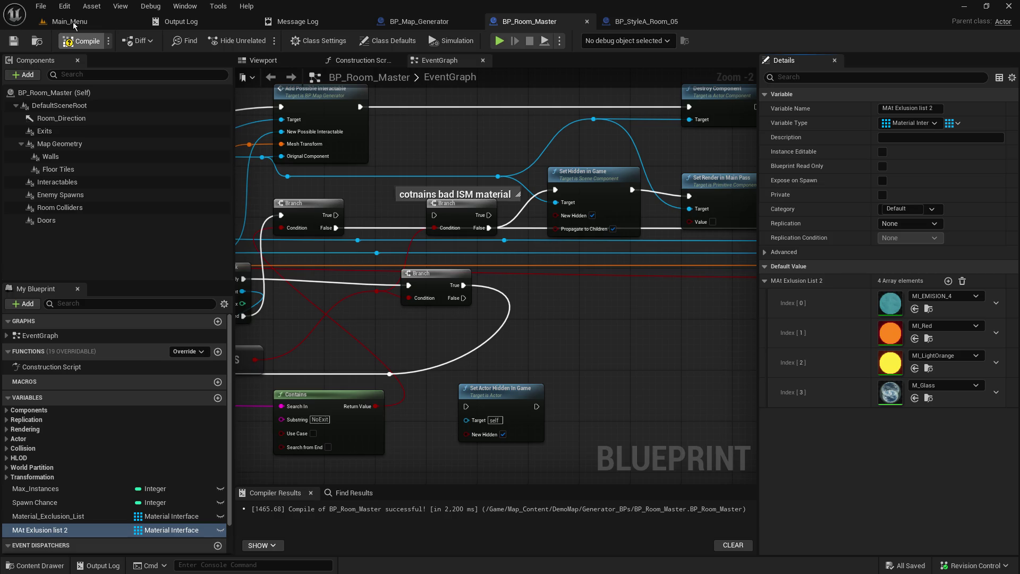
left_click(74, 24)
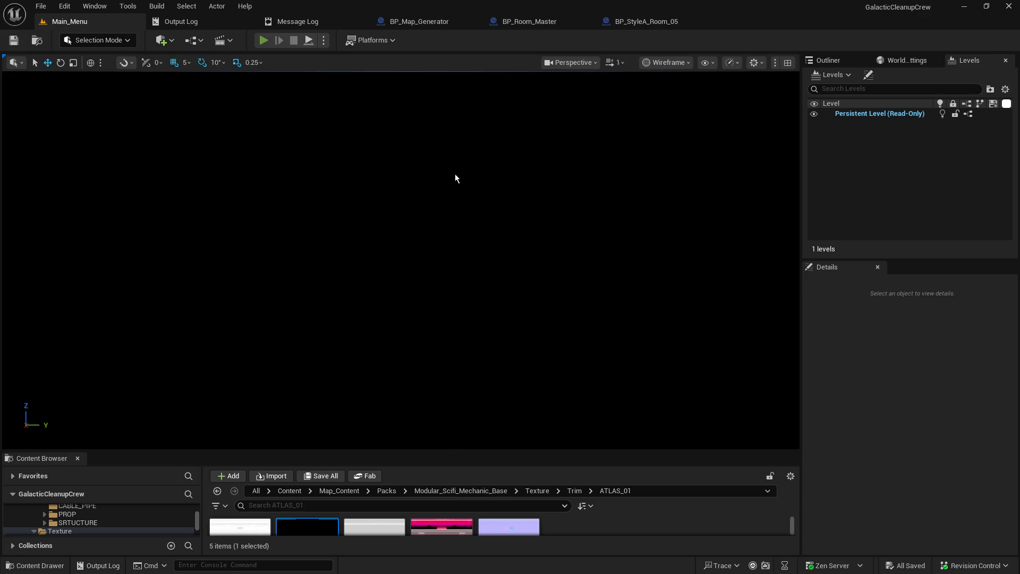
Start Play with Alt+P, host a game, and walk forward into a generated room.
key("alt+p")
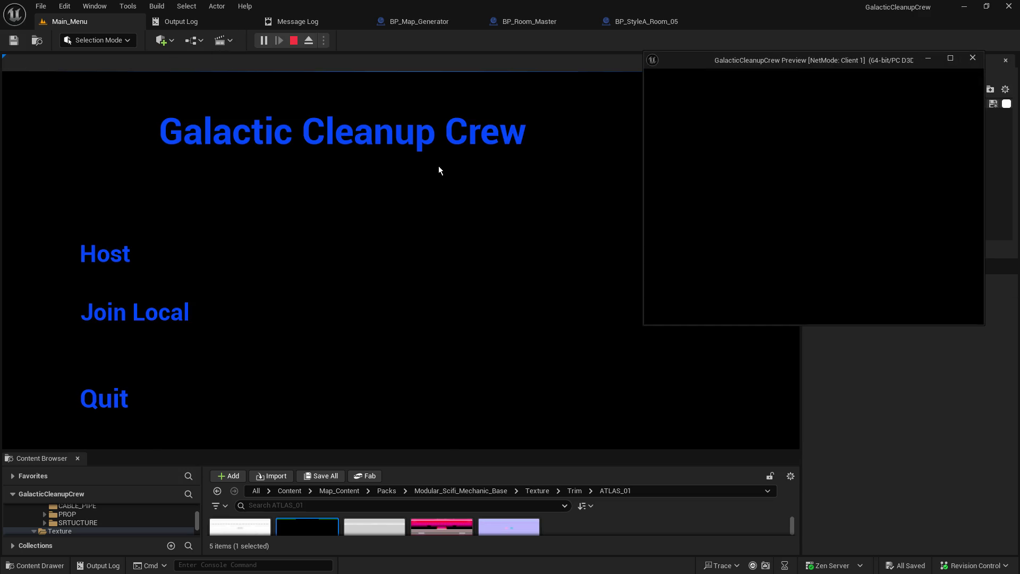
left_click(127, 257)
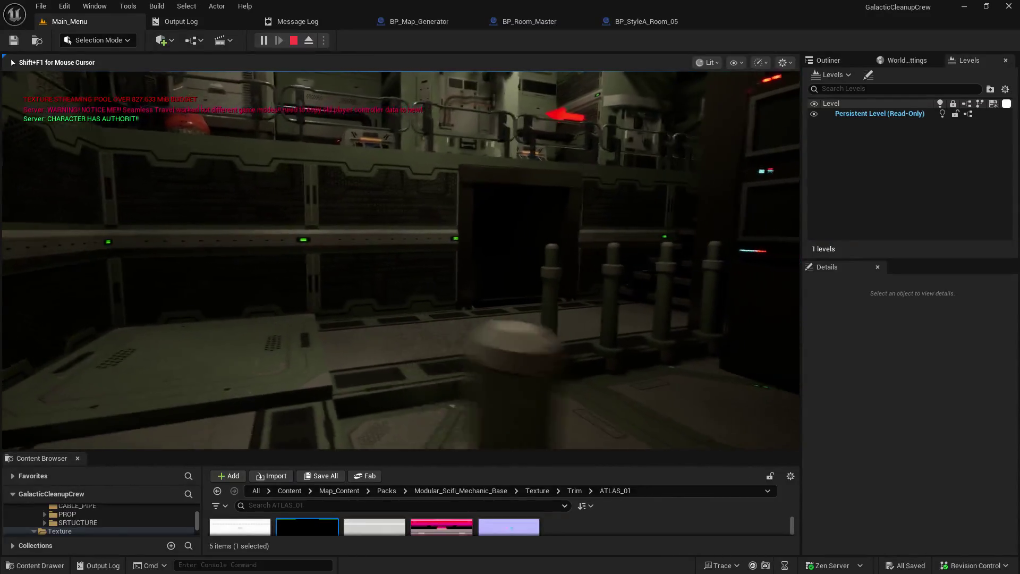
key("w")
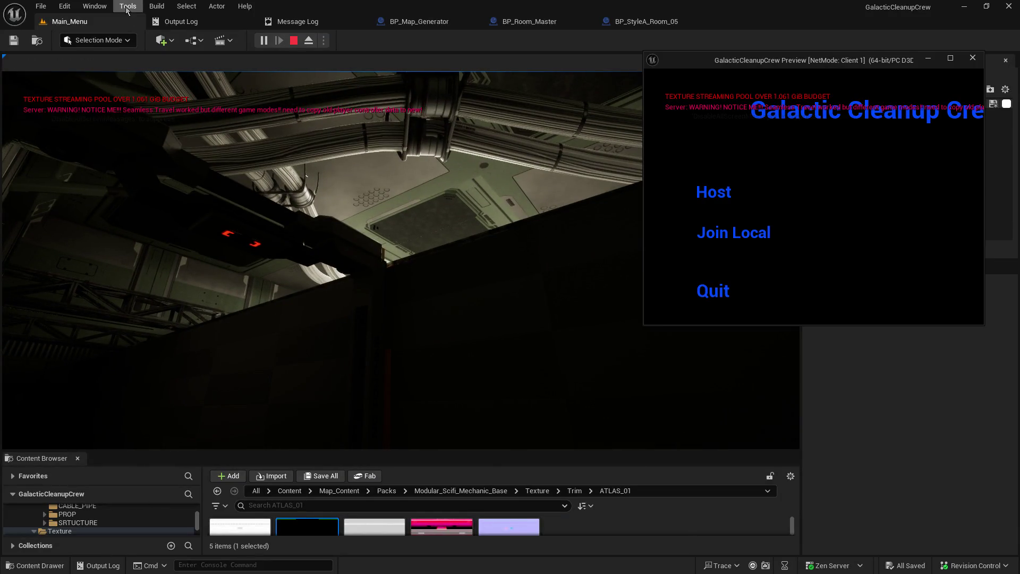
Enlarge the Content Browser and open BP_StyleA_Room_14 from the 1_StyleA folder.
left_click_drag(515, 450, 525, 252)
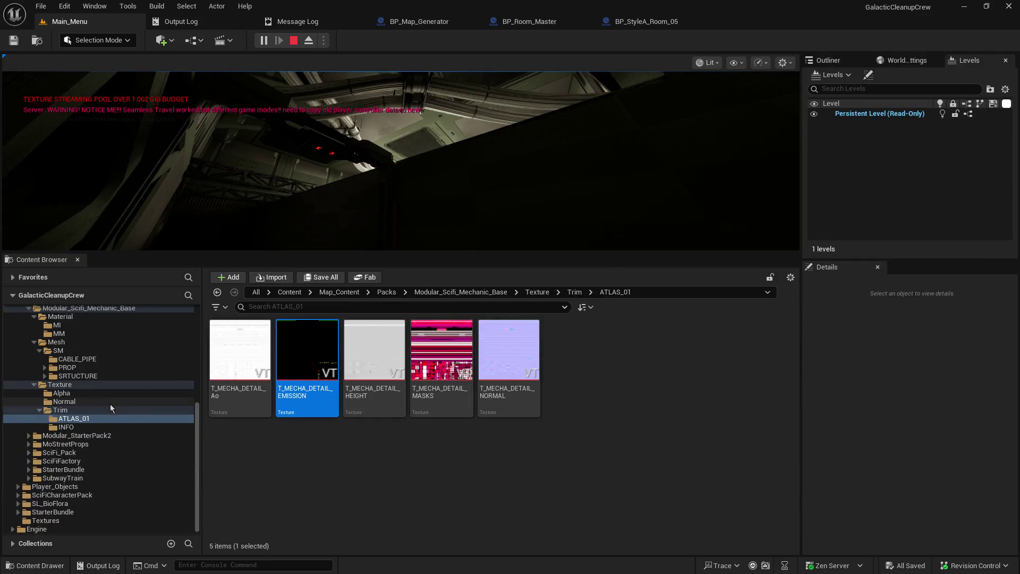
scroll(50, 395, "up", 5)
scroll(49, 395, "up", 2)
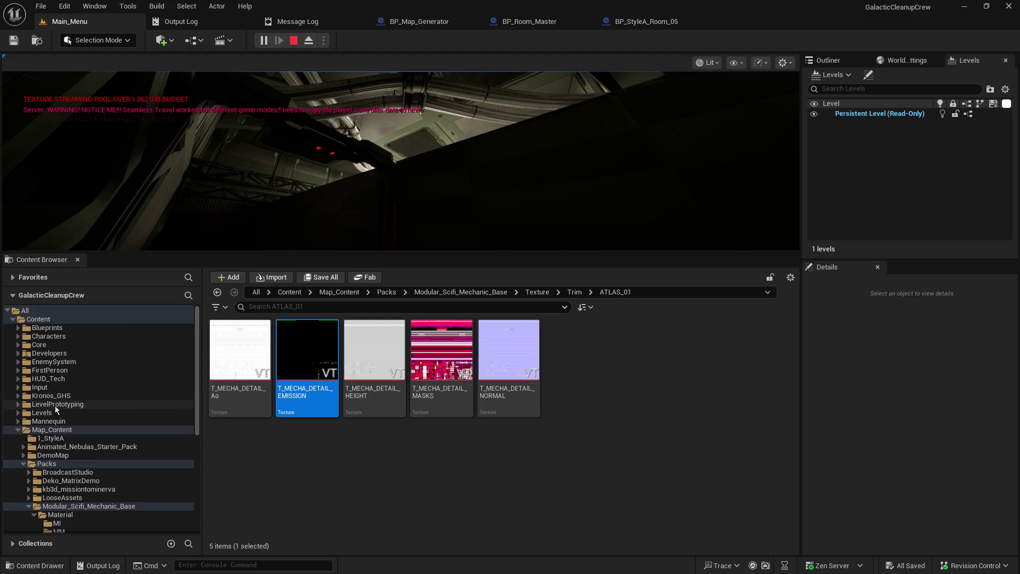
left_click(24, 464)
left_click(47, 464)
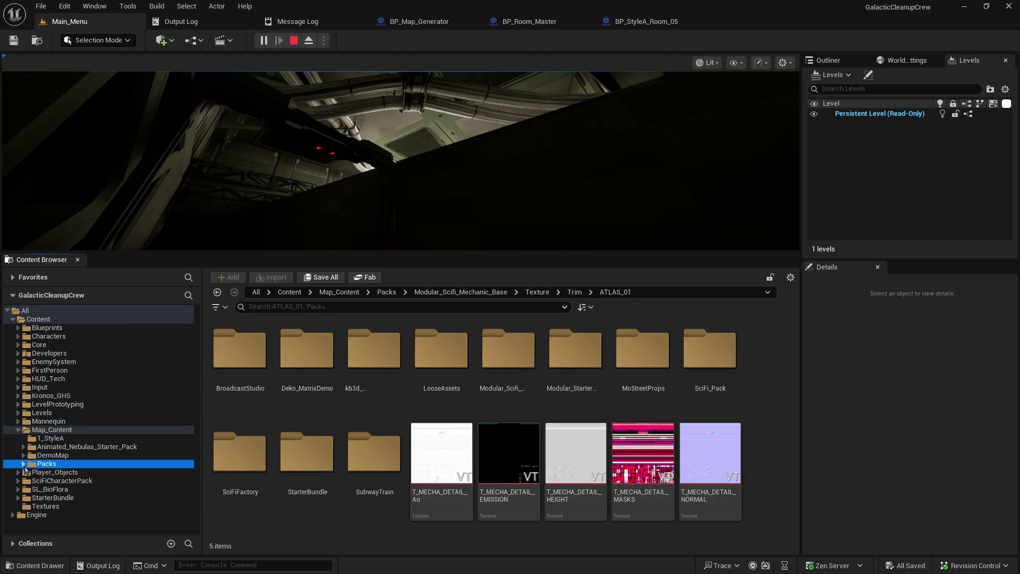
left_click(38, 439)
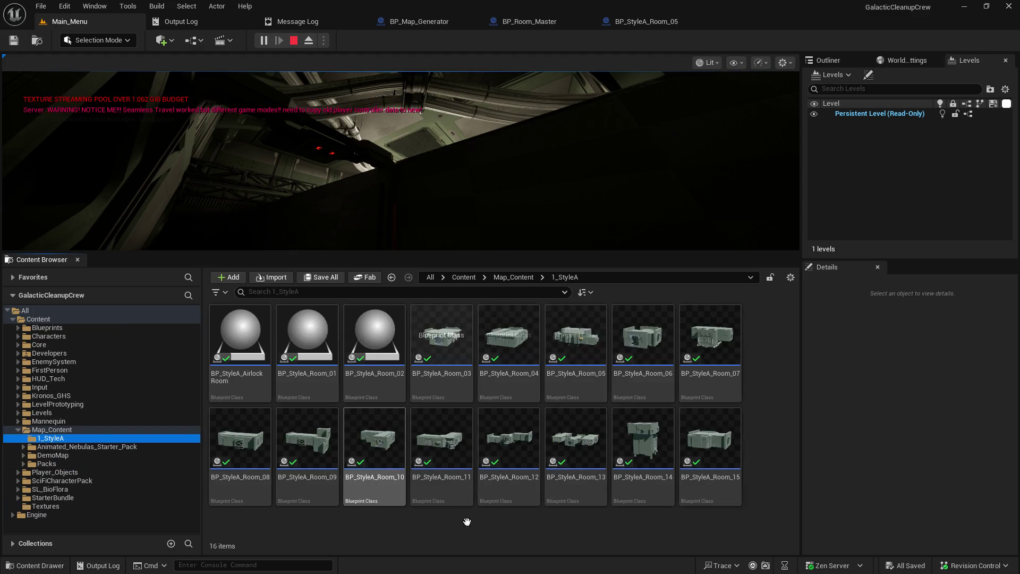
left_click(658, 430)
double_click(658, 431)
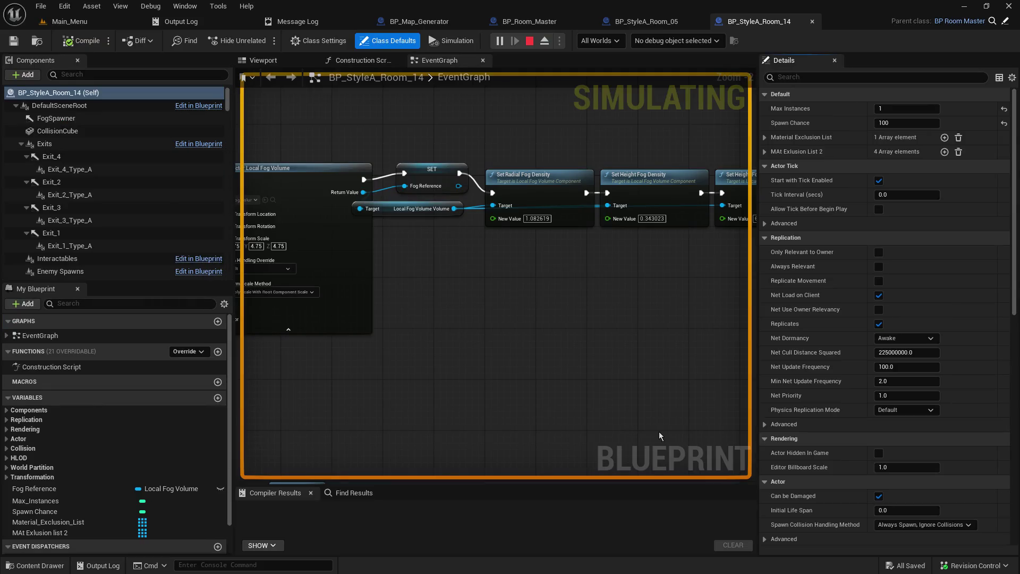
Check the ceiling mesh's materials in BP_StyleA_Room_14's Viewport, then return to BP_Room_Master.
left_click(280, 57)
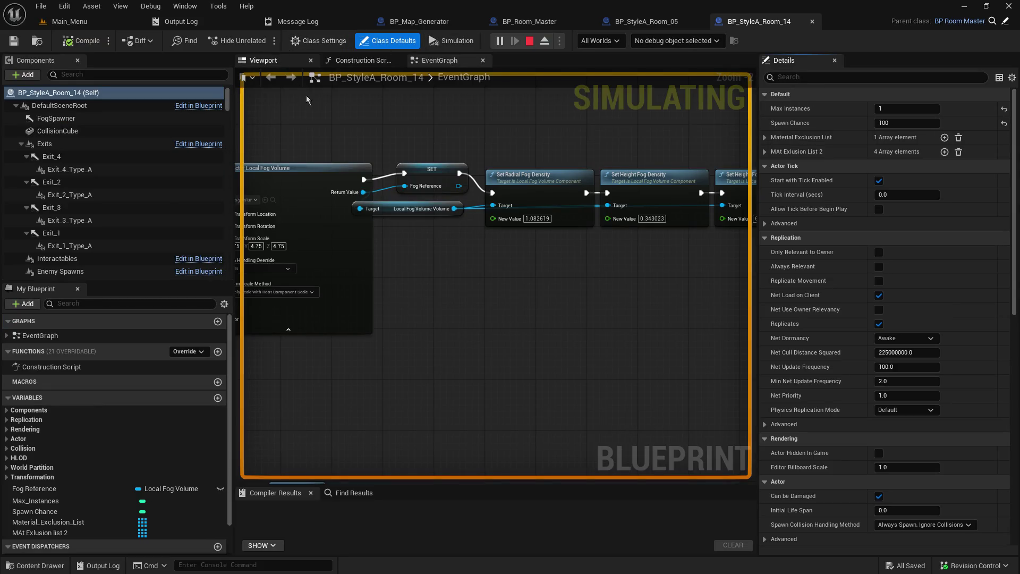
scroll(474, 258, "up", 8)
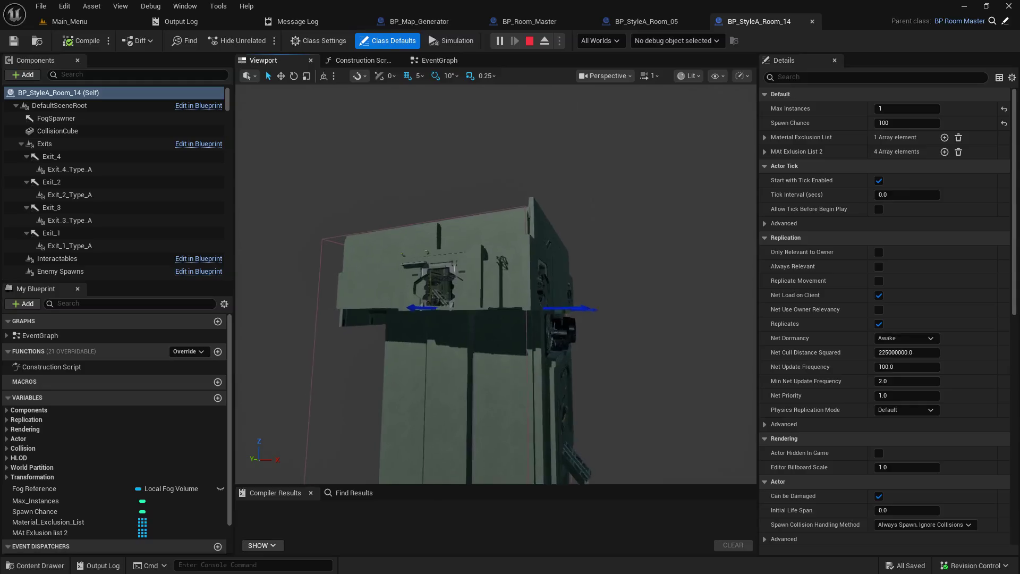
scroll(474, 257, "up", 10)
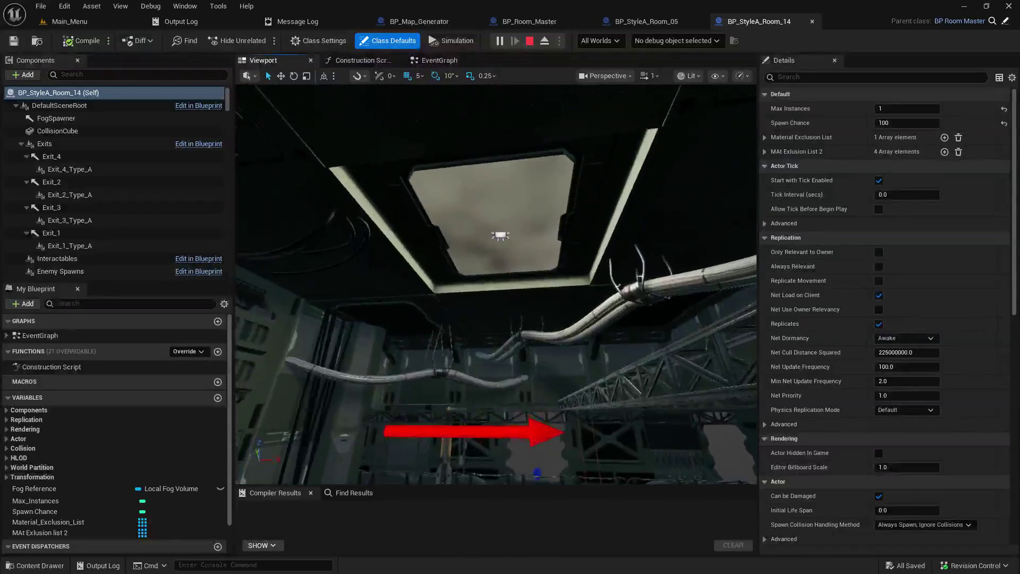
left_click(505, 252)
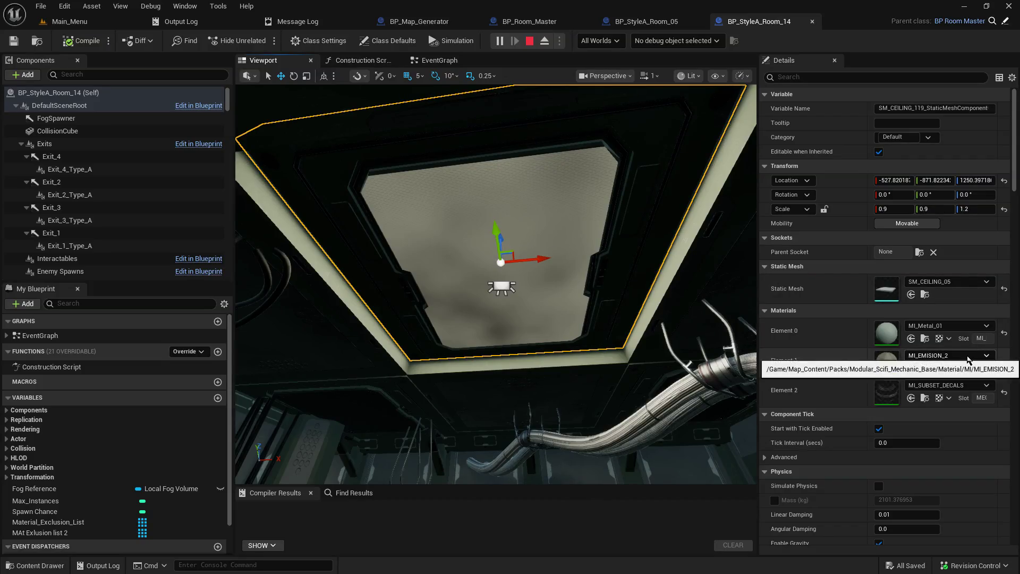
left_click(541, 20)
left_click(631, 24)
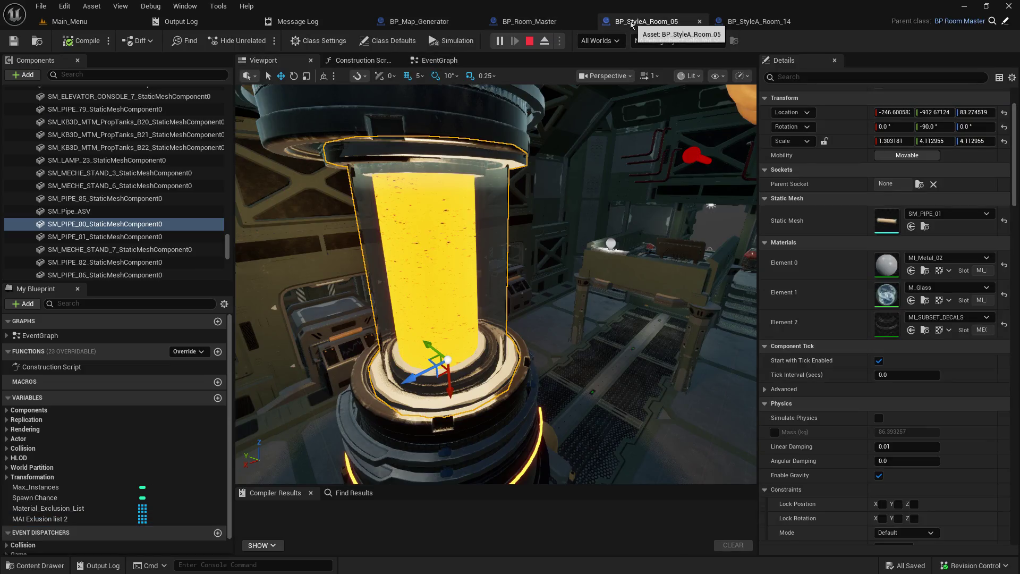
left_click(549, 26)
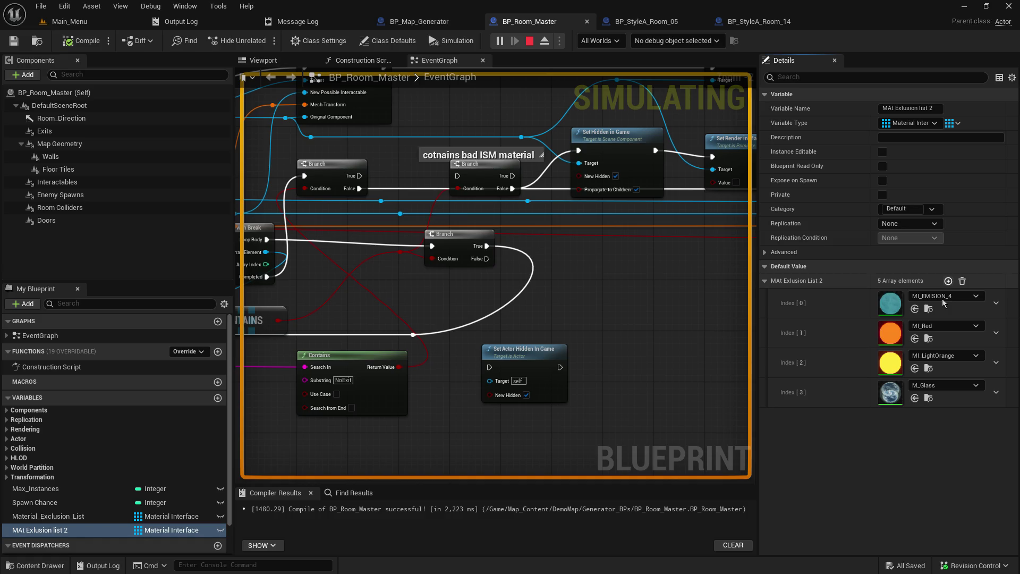
Append an Index [4] slot to MAt Exclusion List 2, searching 'mi_emision' but leaving it None.
left_click(948, 281)
left_click(954, 416)
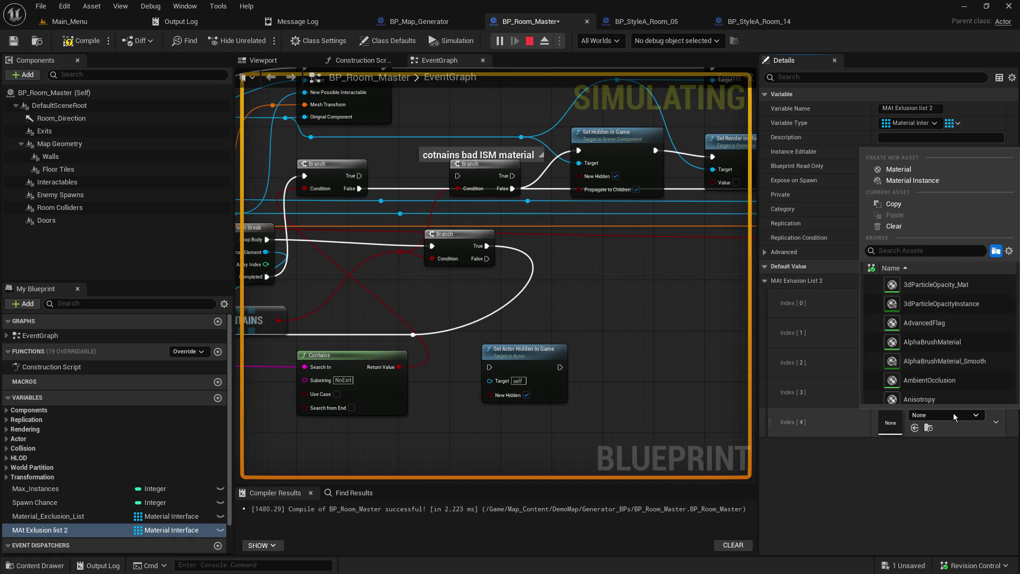
type("mi_e")
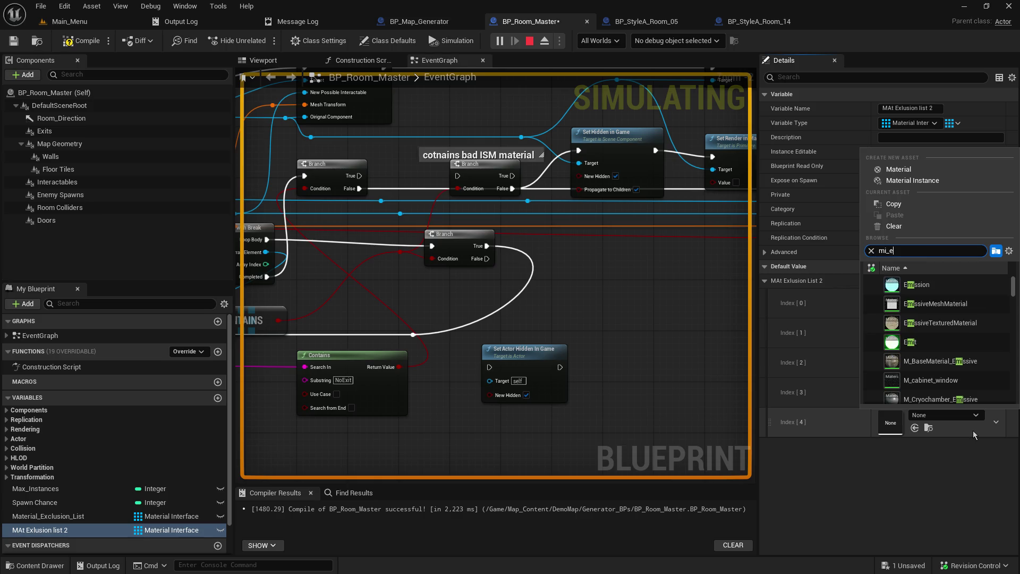
type("mision")
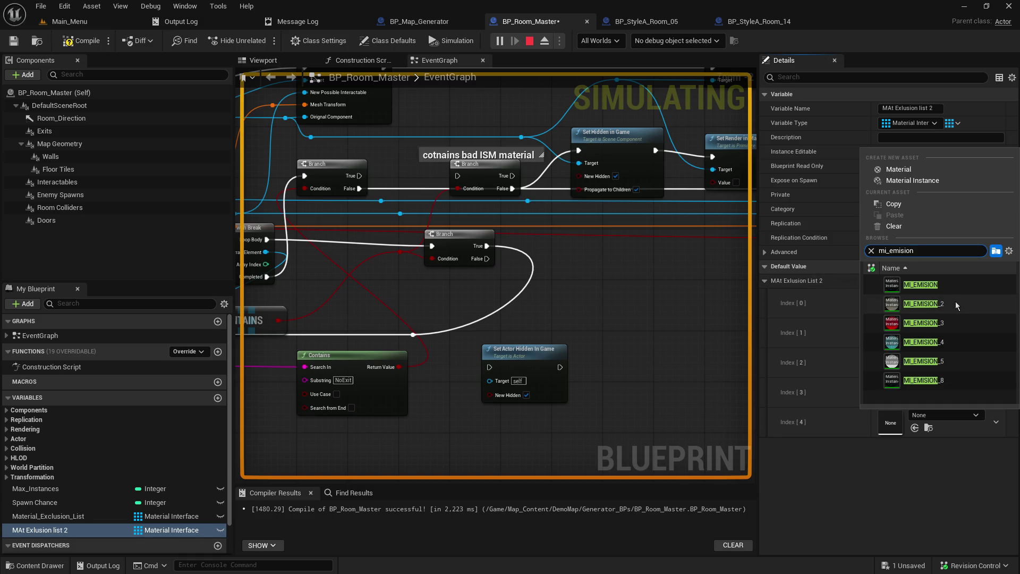
key("Escape")
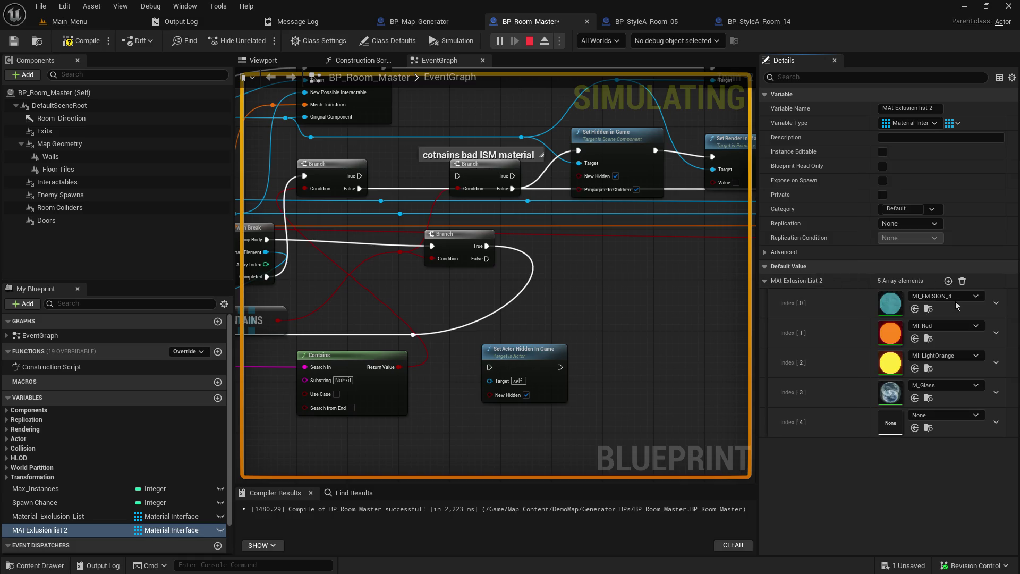
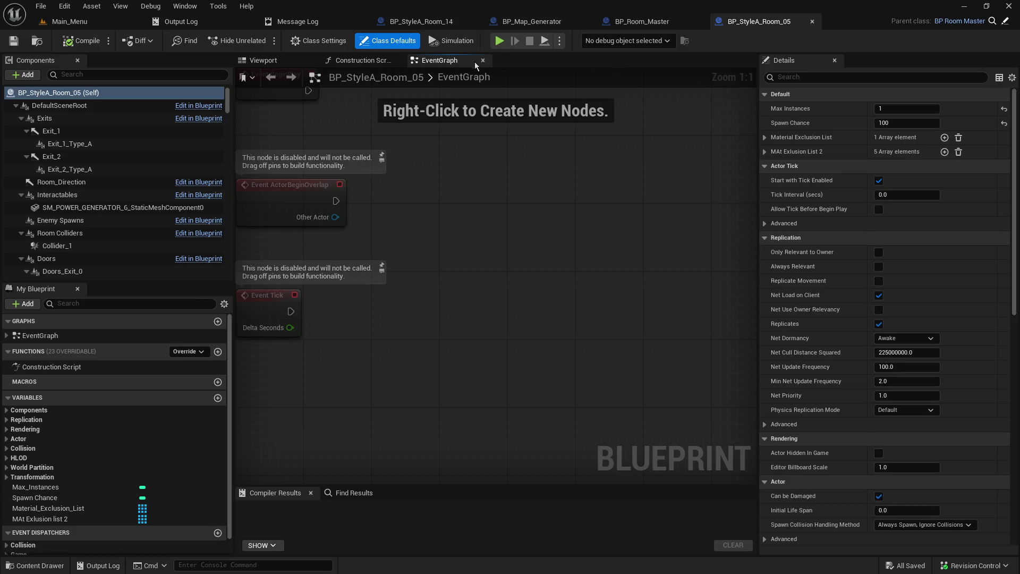
Save and compile BP_Room_Master with MAt Exlusion list 2 selected, then return to the Main_Menu level.
left_click(610, 24)
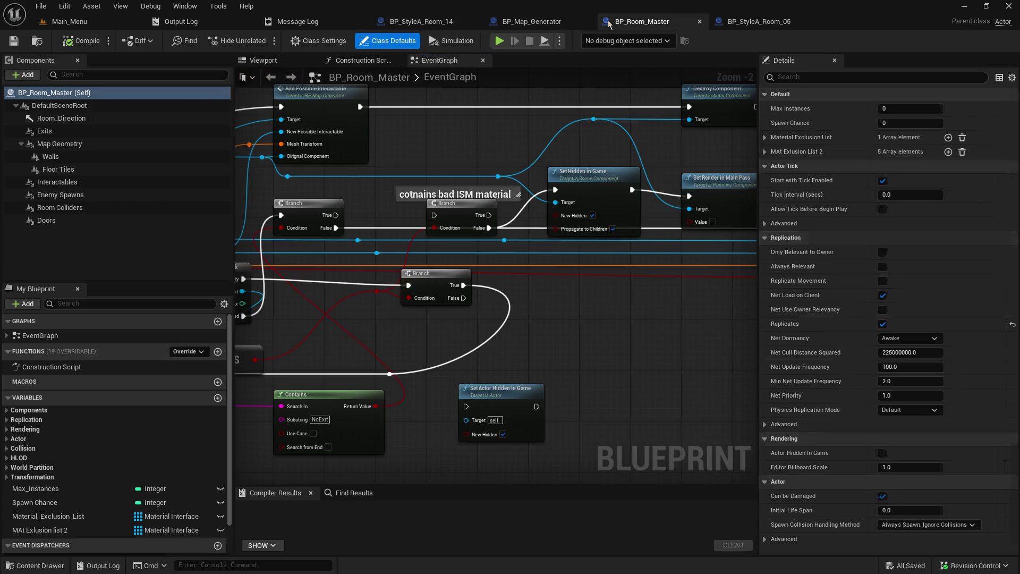
left_click(77, 530)
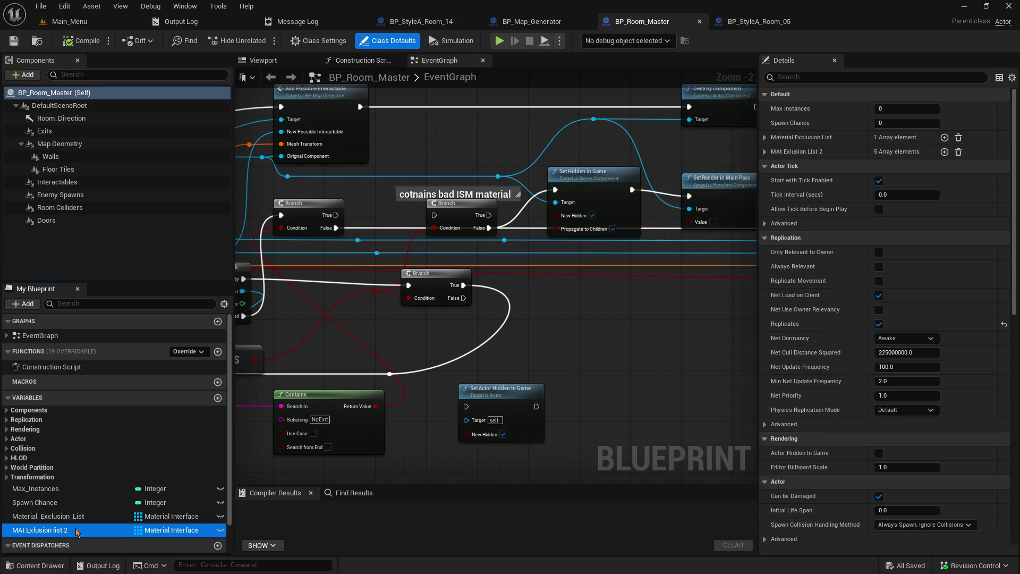
left_click(15, 41)
left_click(81, 41)
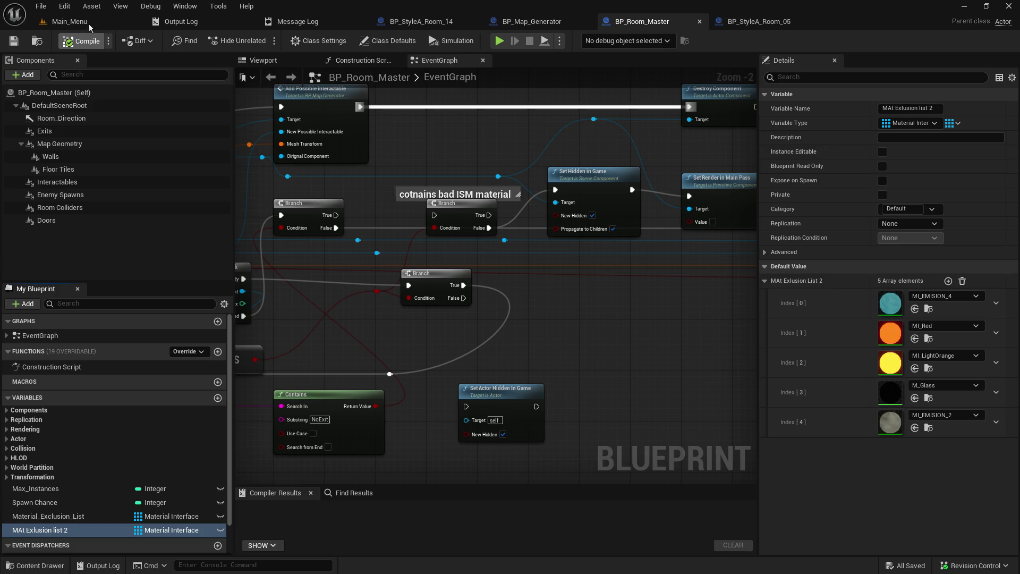
left_click(88, 24)
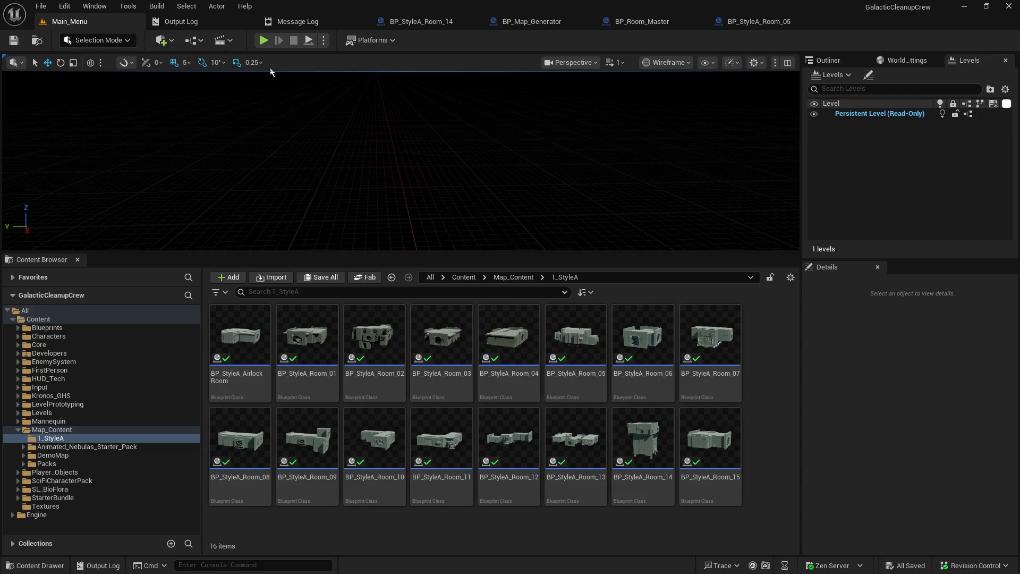
Enlarge the level viewport and launch a Play-In-Editor session with Alt+P.
left_click_drag(302, 250, 302, 377)
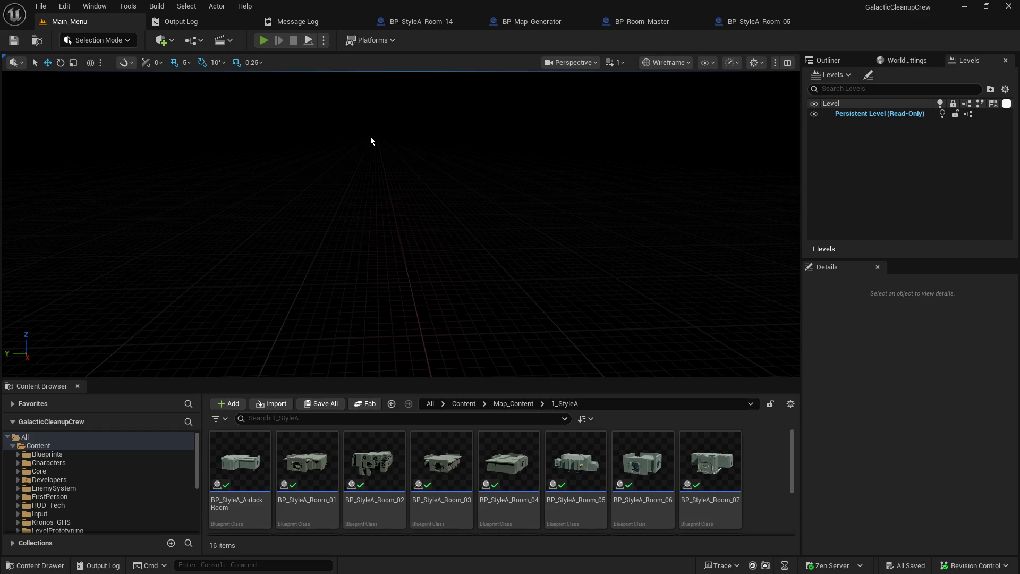
key("alt+p")
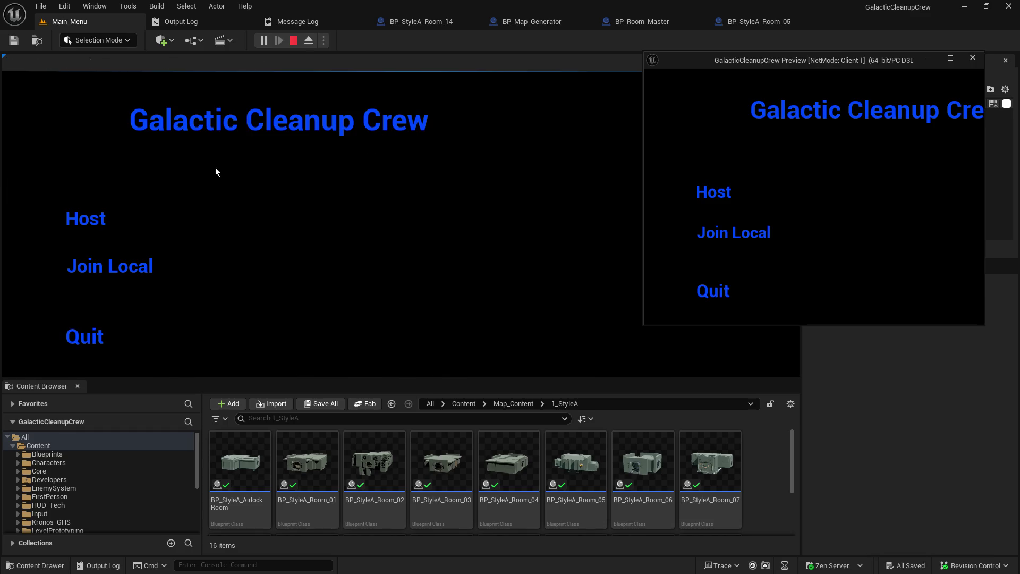
Focus the game view and play until the GPU crash error appears, then dismiss it.
left_click(111, 211)
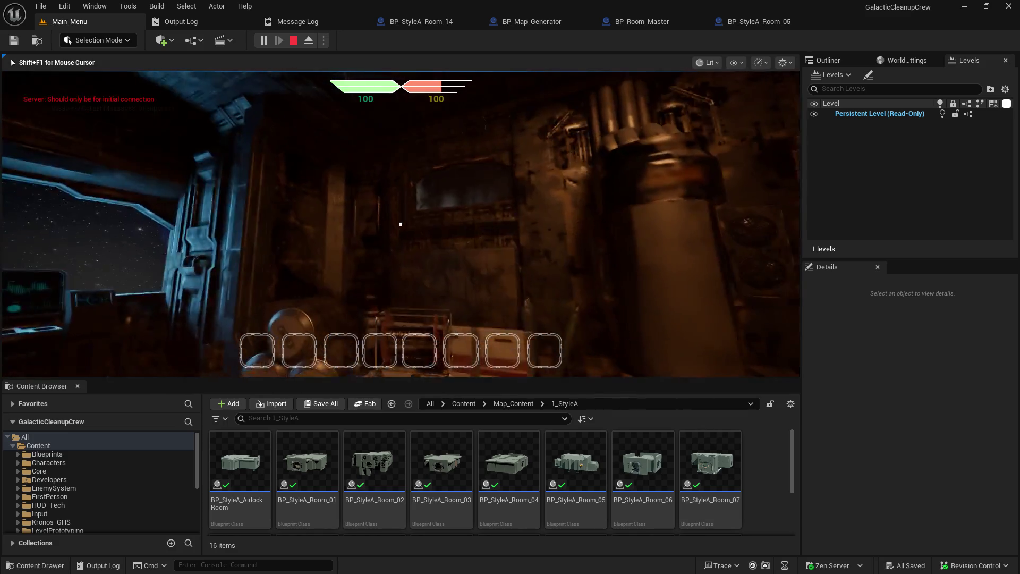
mouse_move(401, 224)
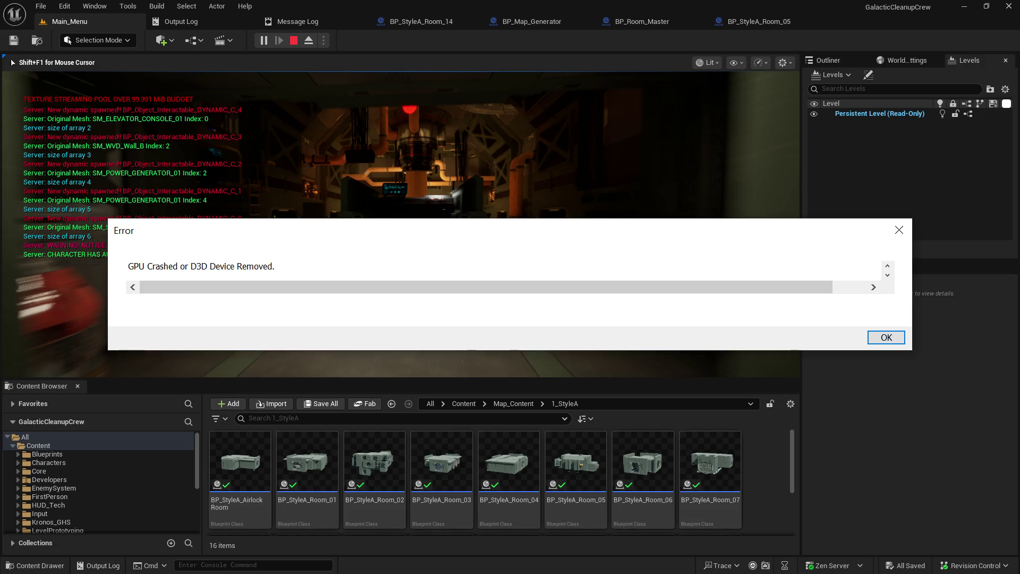
key("Return")
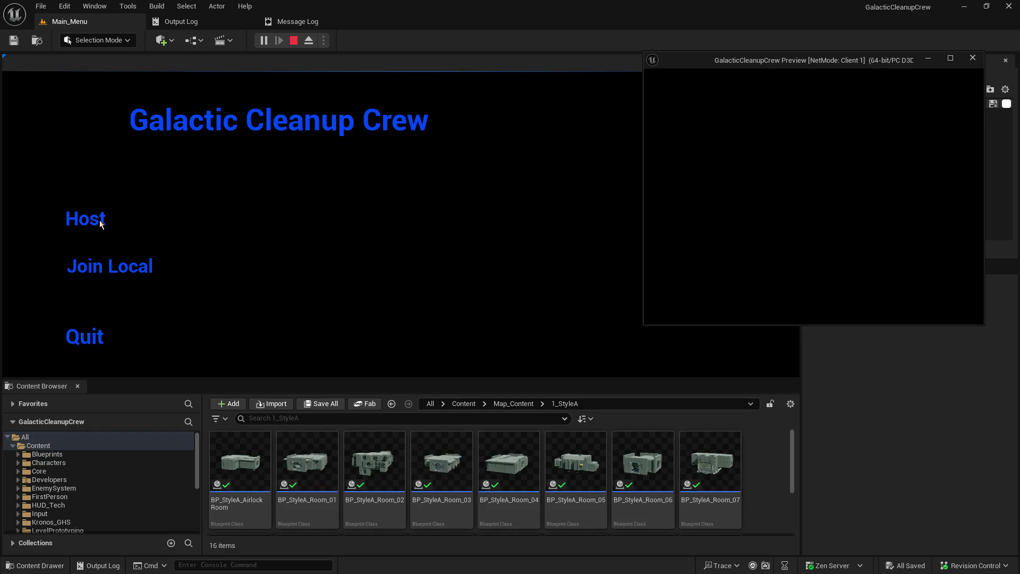
Relaunch play, host a game from the main menu, and move the character toward the console.
left_click(100, 223)
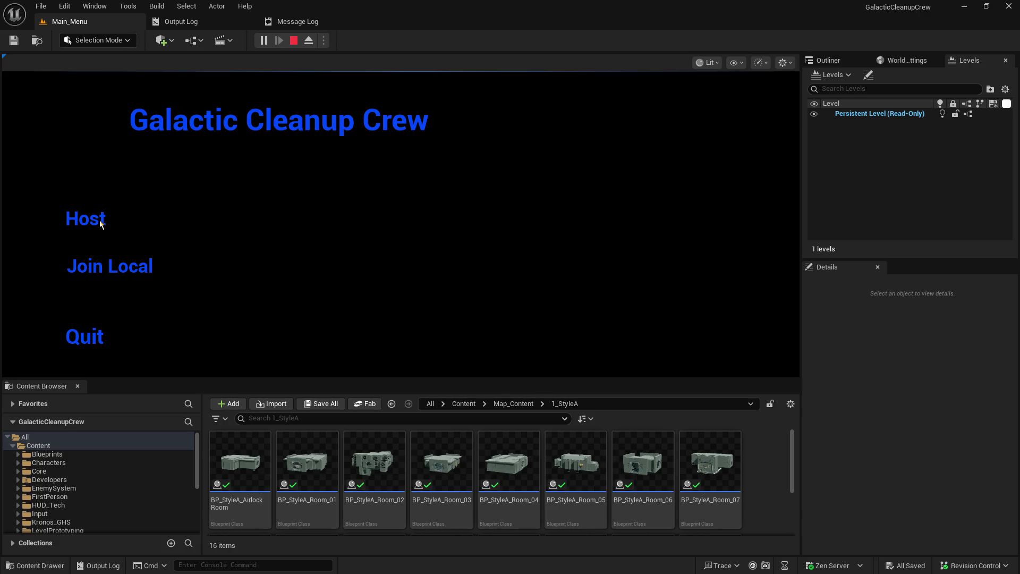
left_click(100, 224)
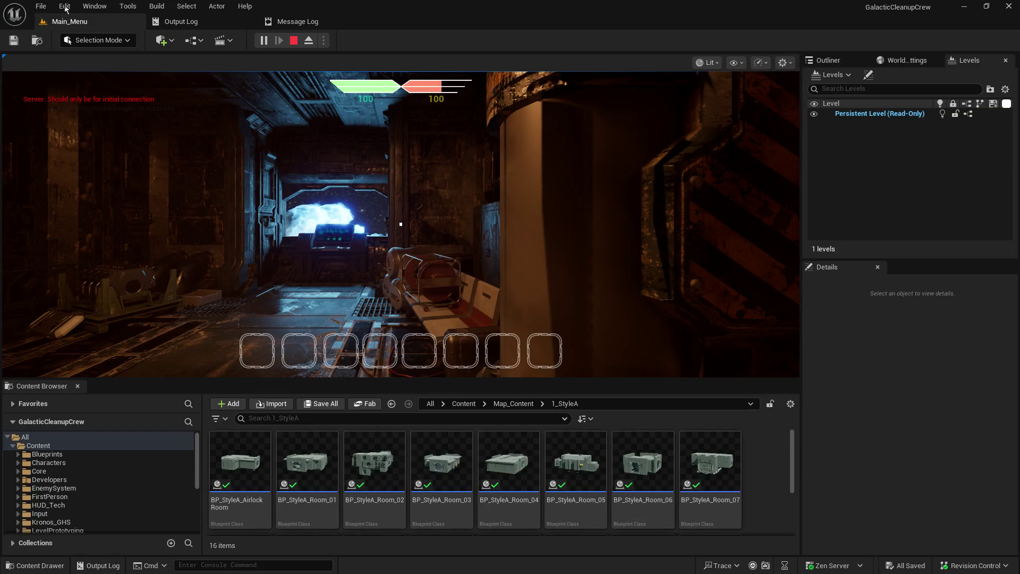
left_click(85, 107)
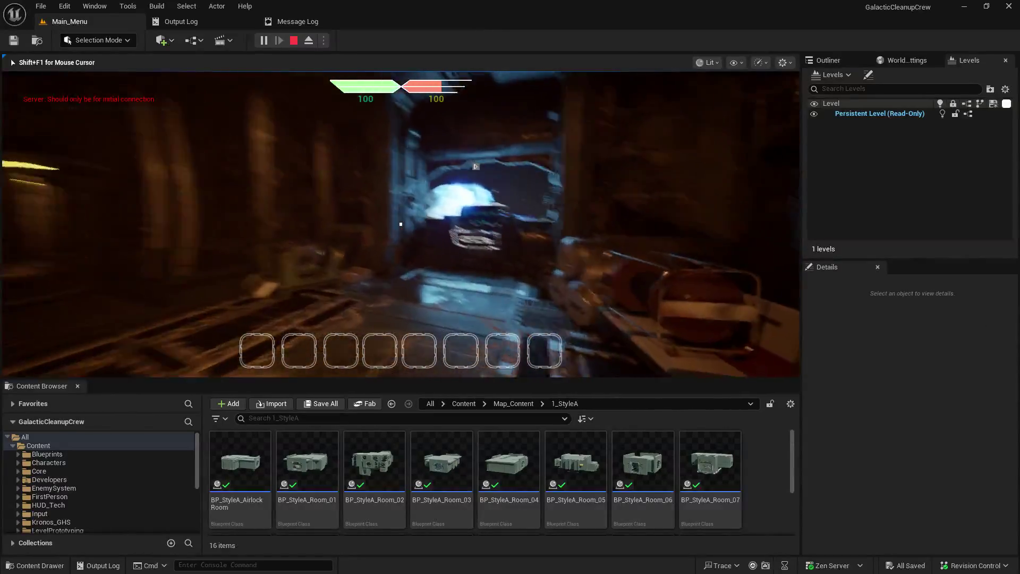
key("e")
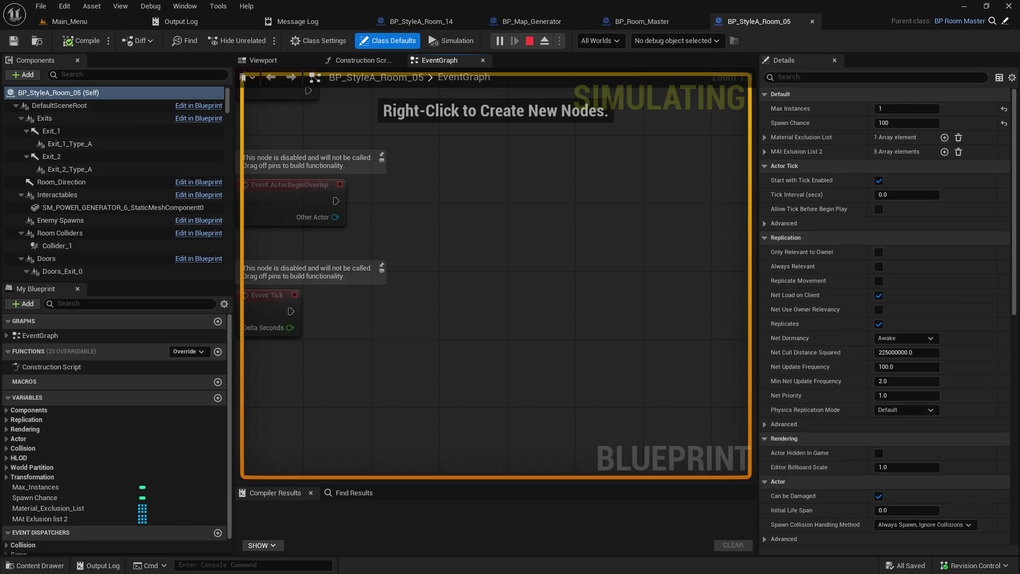
Back in the running game, walk down the corridor through the red-lit door to the lit shelving.
left_click(101, 25)
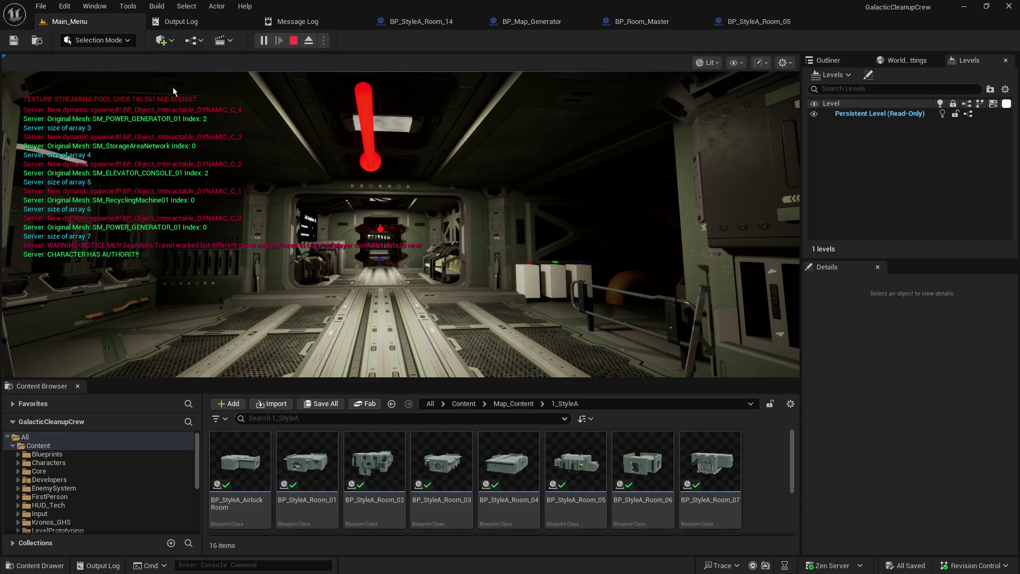
key("w")
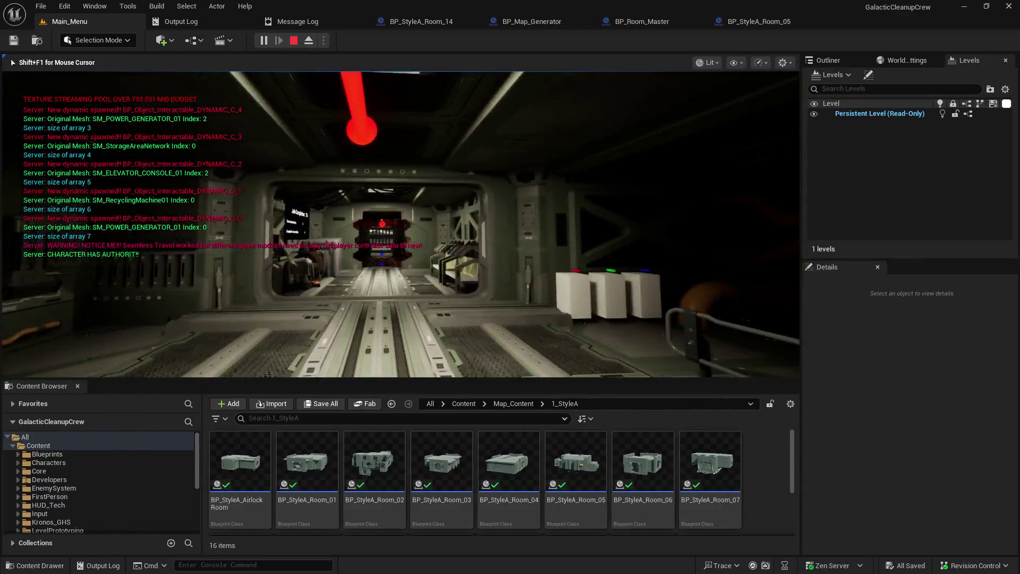
key("w")
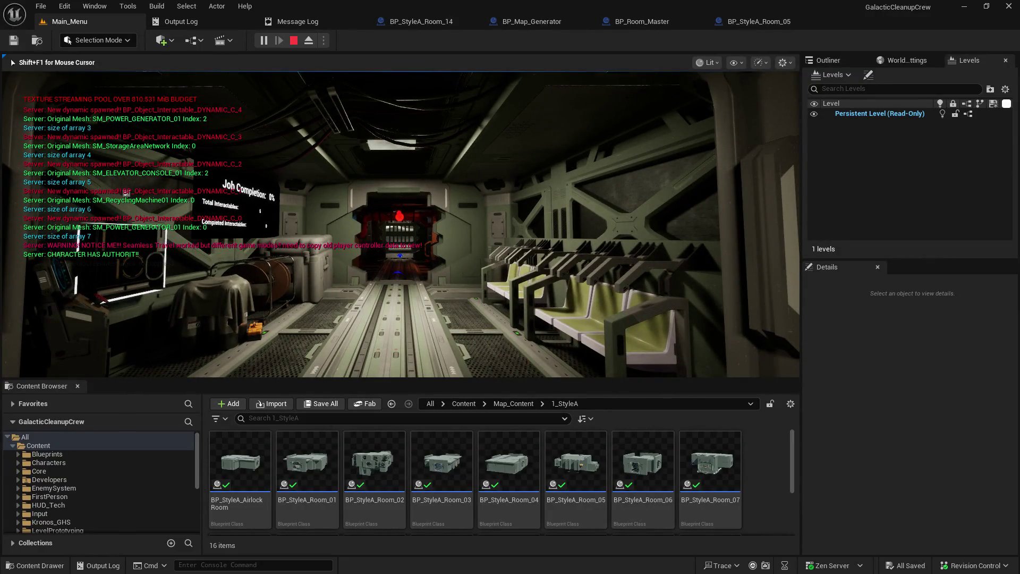
key("w")
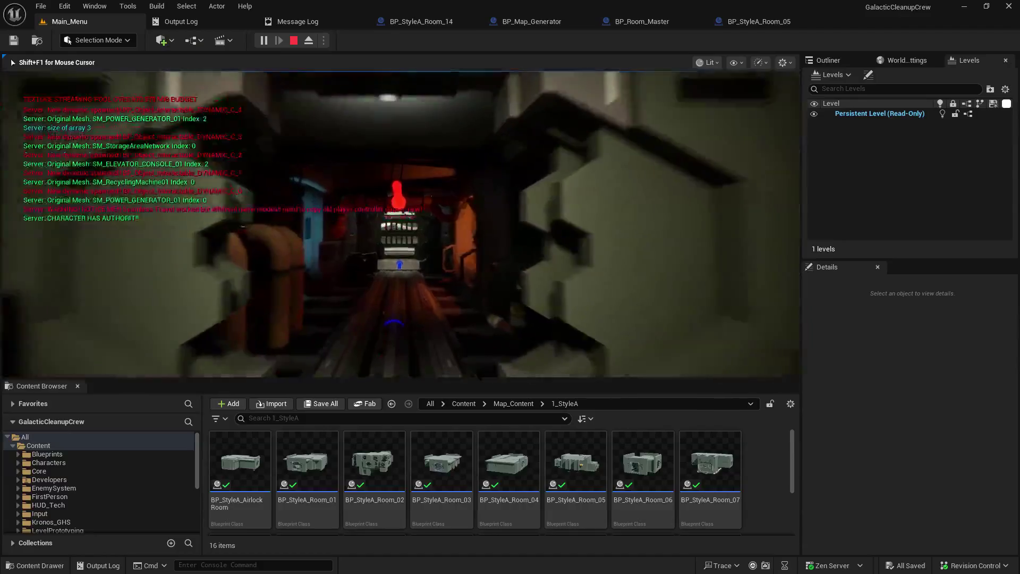
key("w")
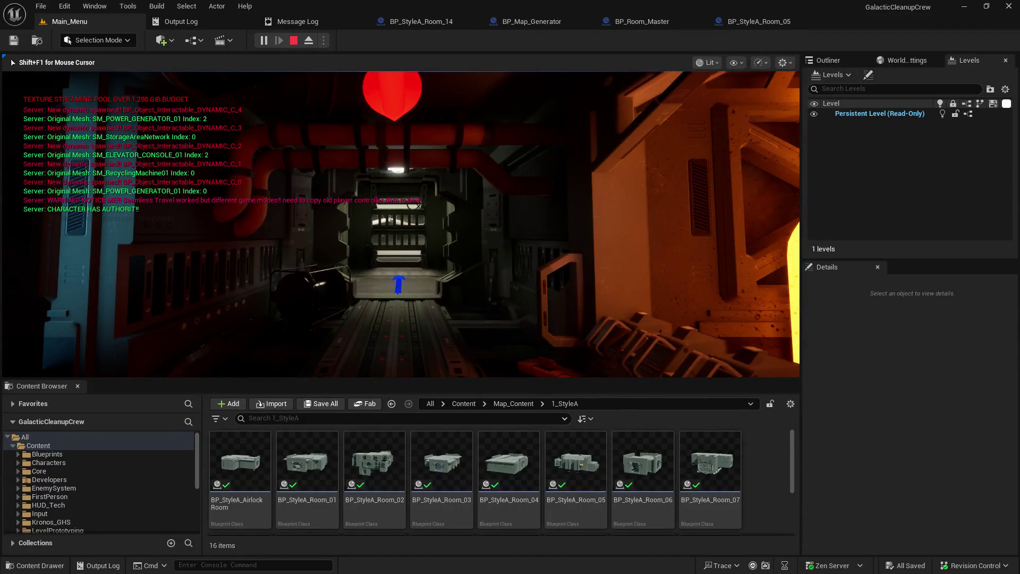
key("w")
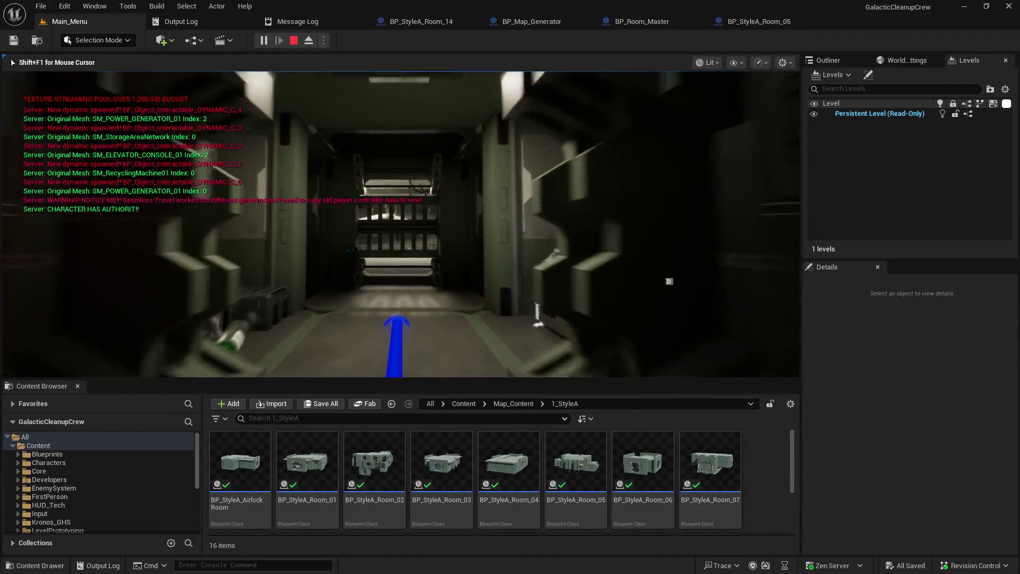
key("w")
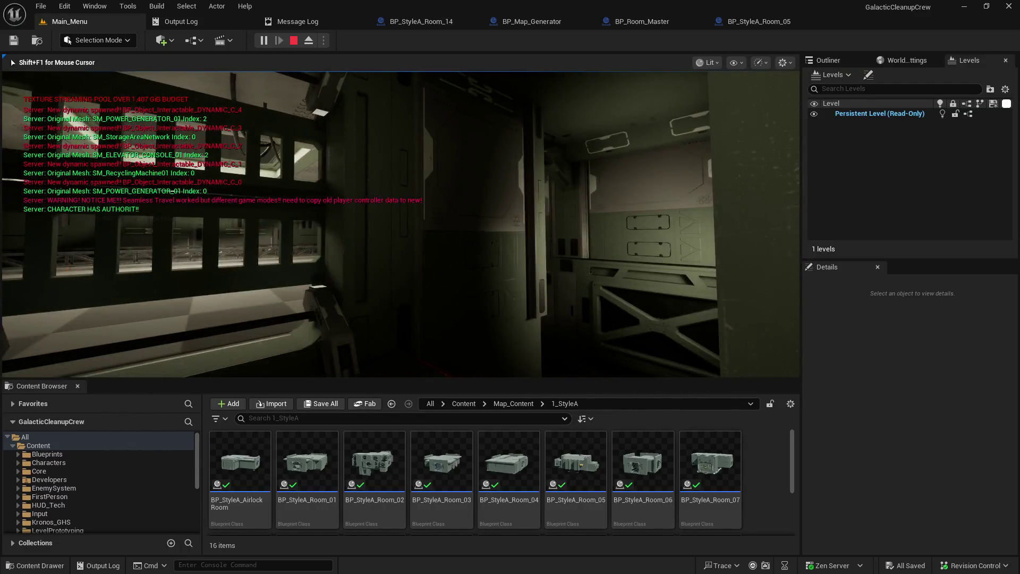
key("w")
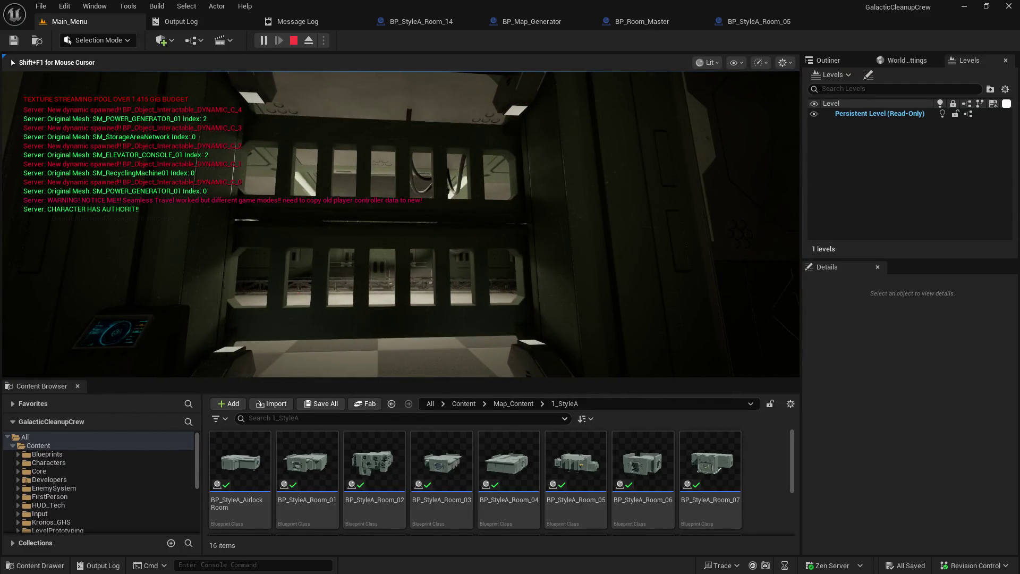
Free the mouse with Shift+F1 and select BP_Room_Master's MAt Exlusion list 2 variable.
key("shift+F1")
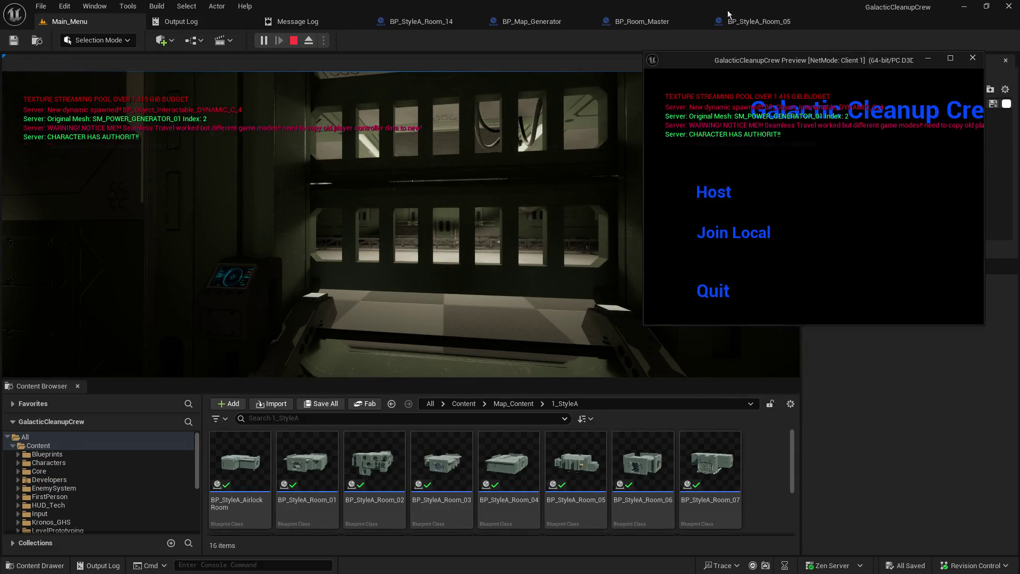
left_click(654, 23)
left_click(113, 530)
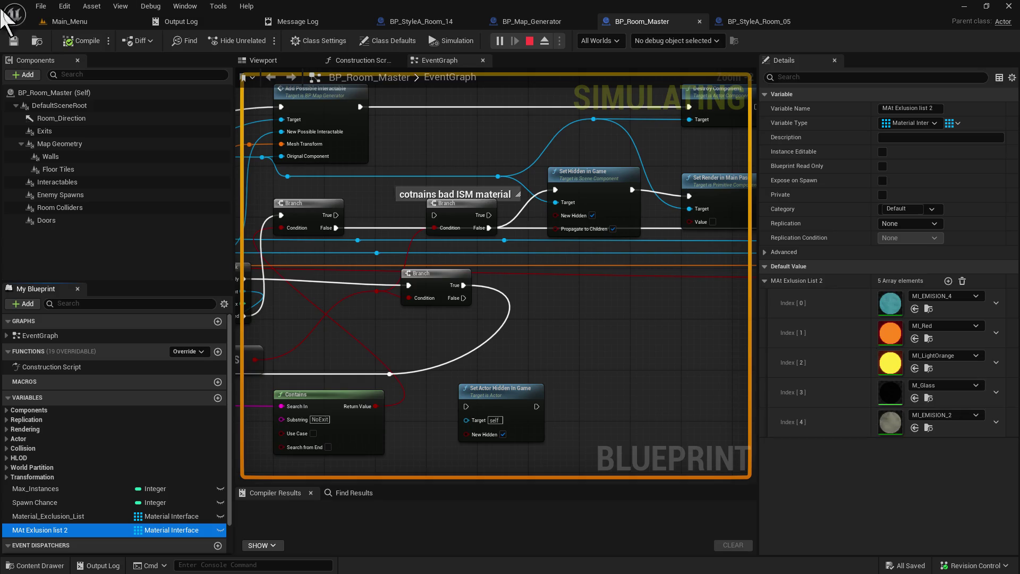
Switch back to the Main_Menu level's running game to keep walking the corridors.
left_click(72, 24)
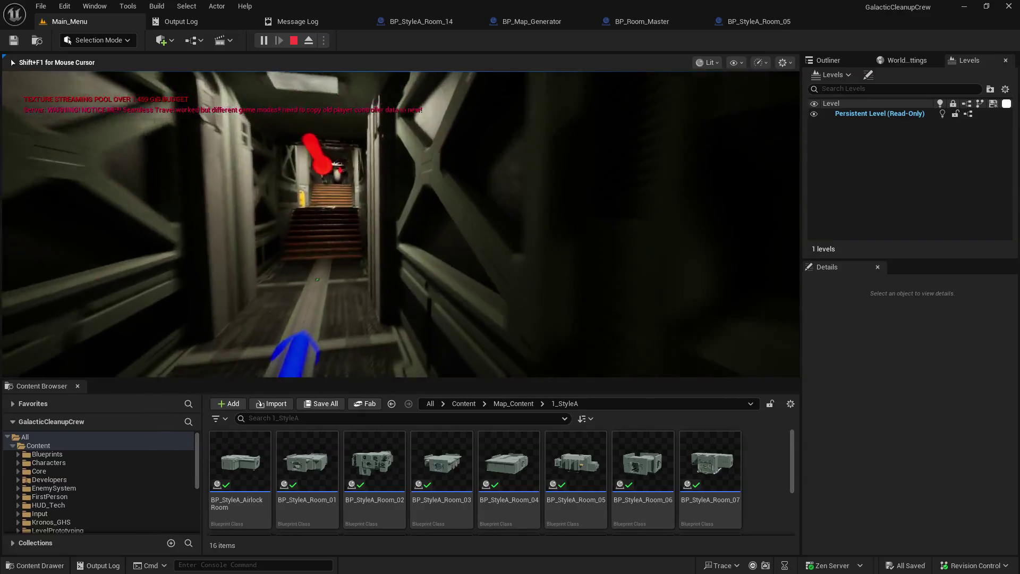
Climb the stairs, pass the door with tanks, and enter the cryo-pod room to look around.
key("w")
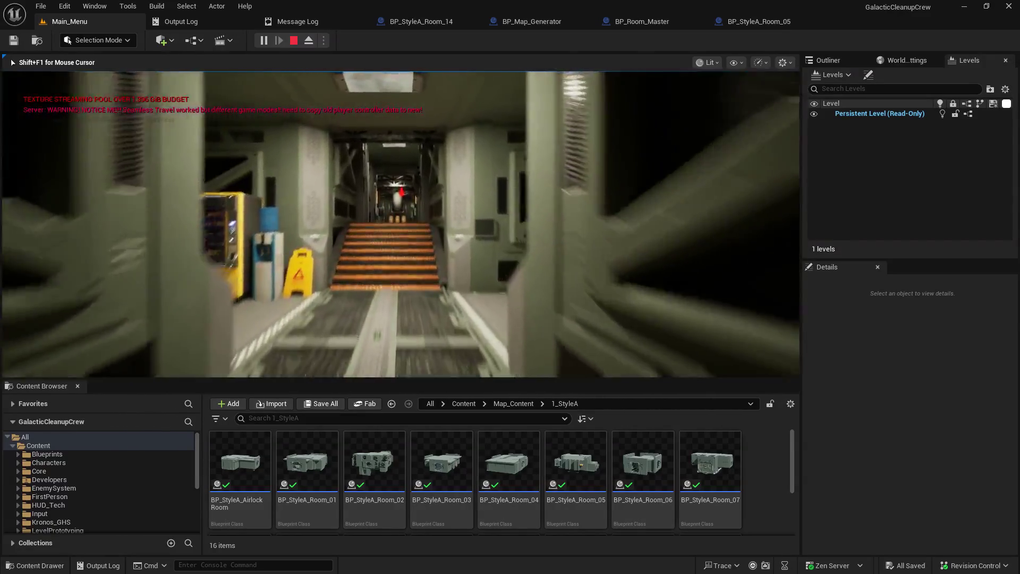
key("w")
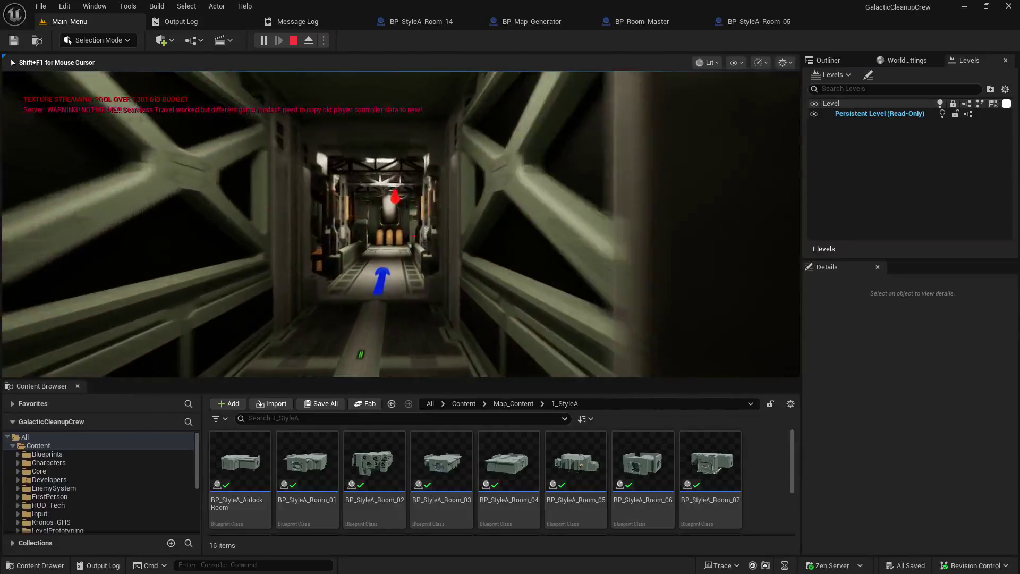
key("w")
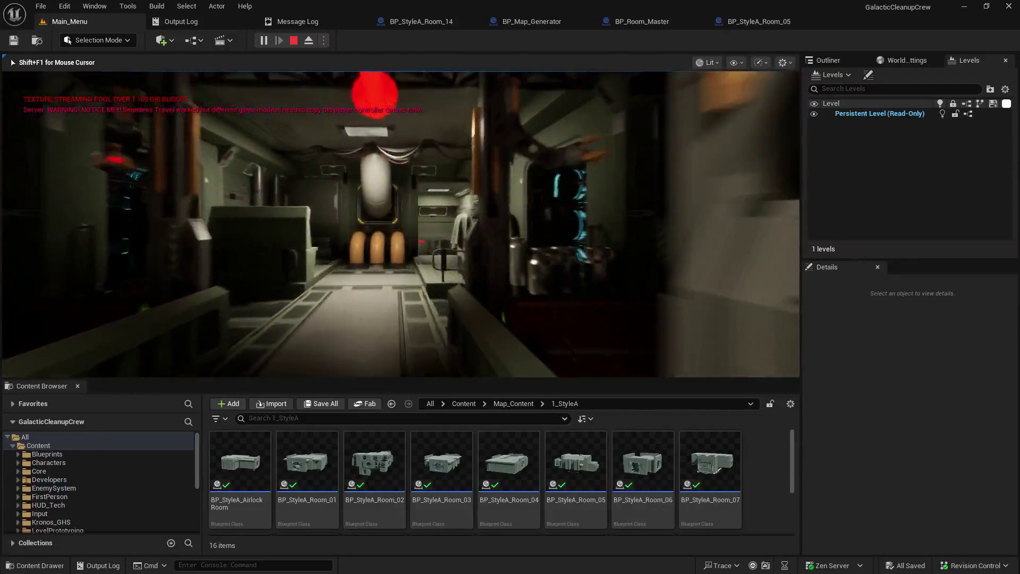
key("w")
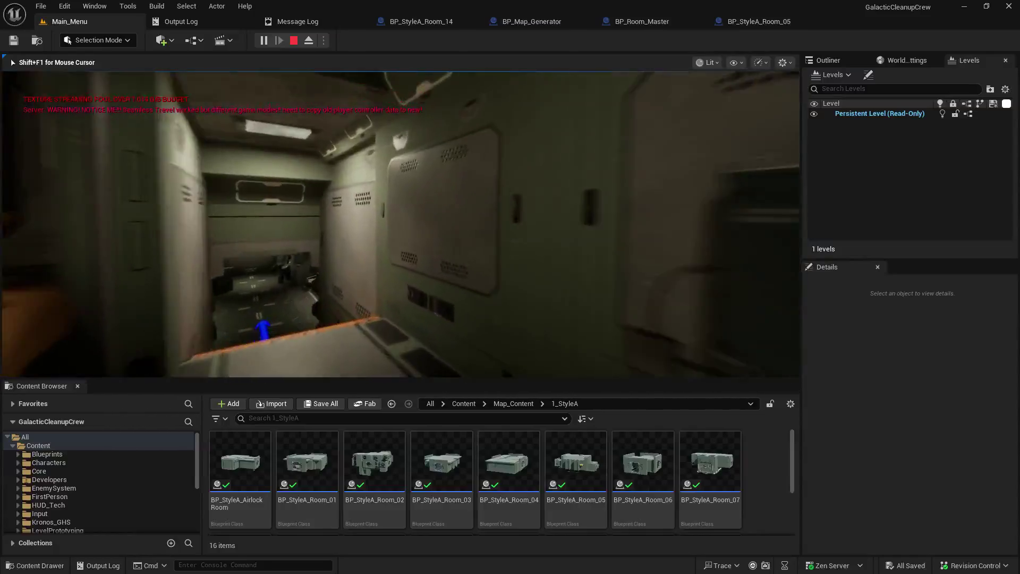
key("w")
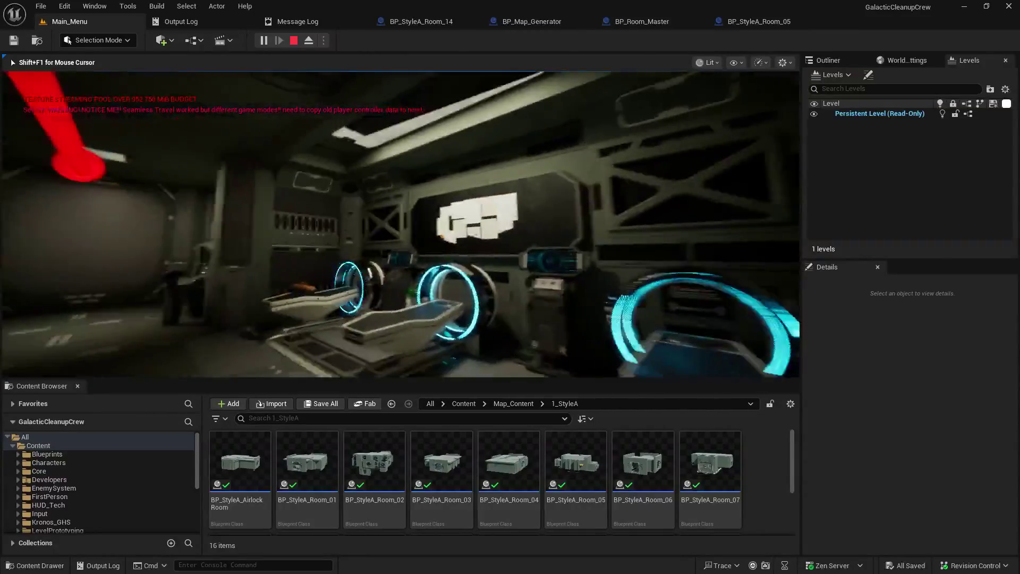
key("w")
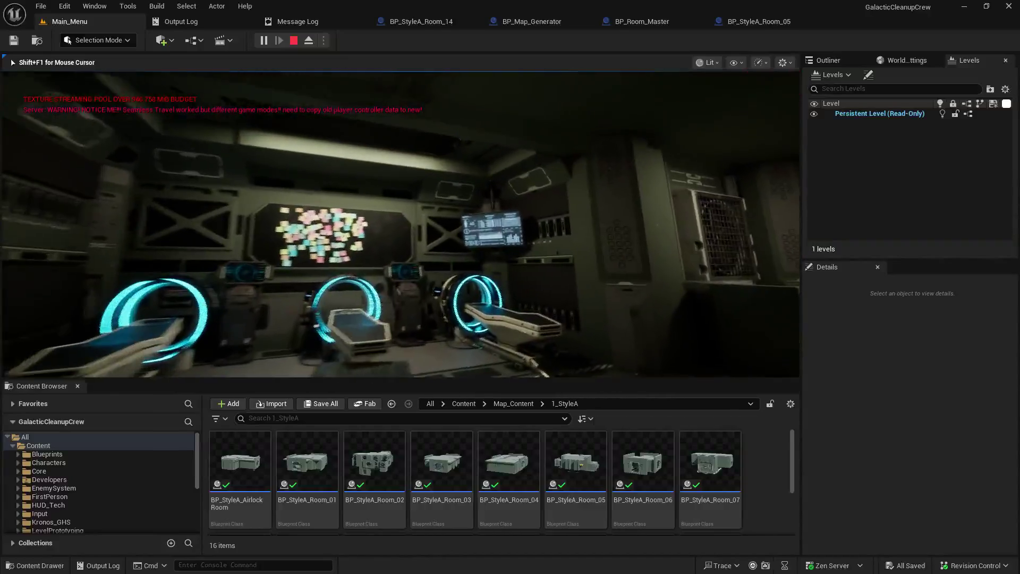
key("w")
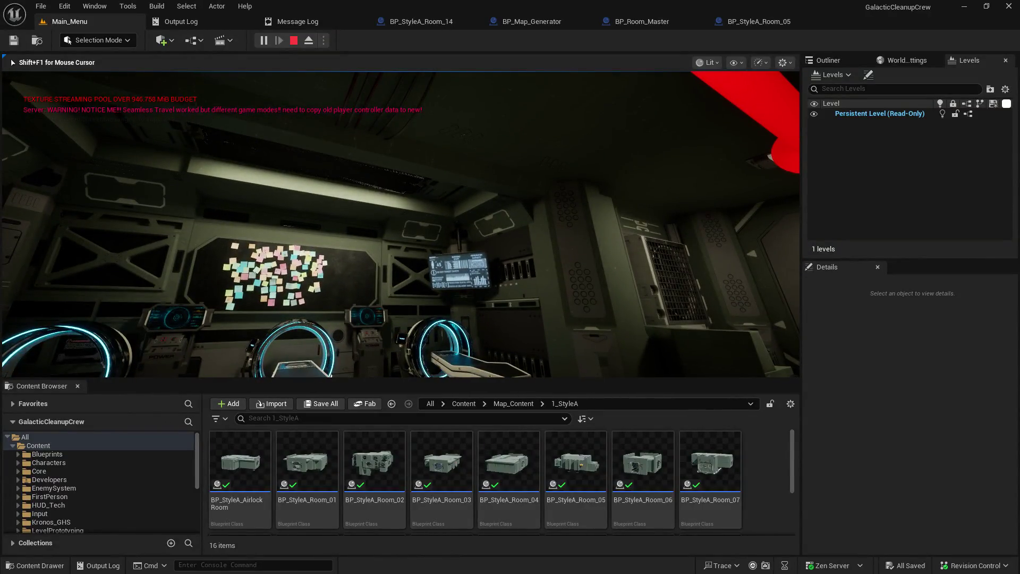
Free the mouse with Shift+F1 and select BP_StyleA_Room_15 in the Content Browser.
key("shift+F1")
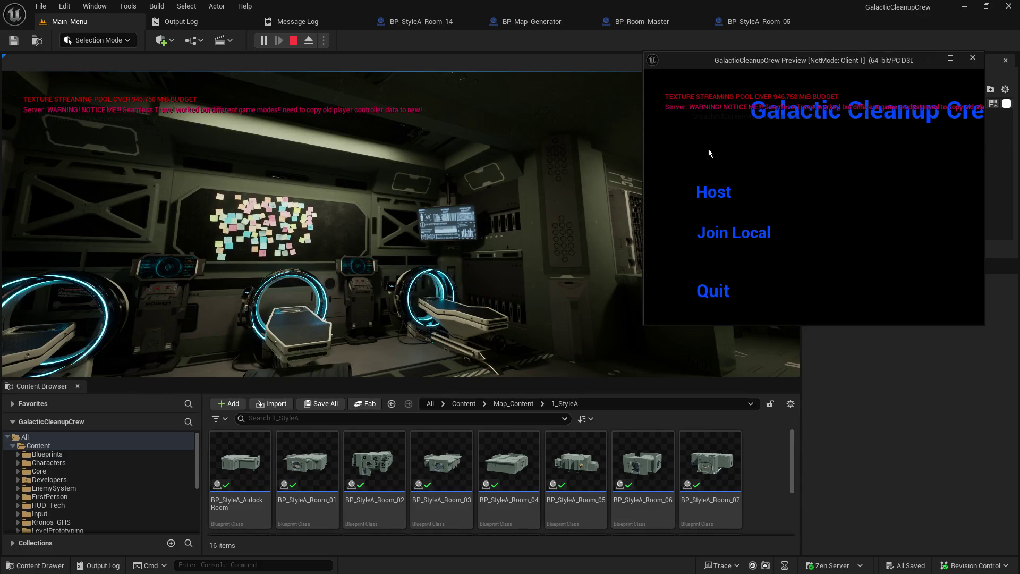
scroll(646, 478, "down", 3)
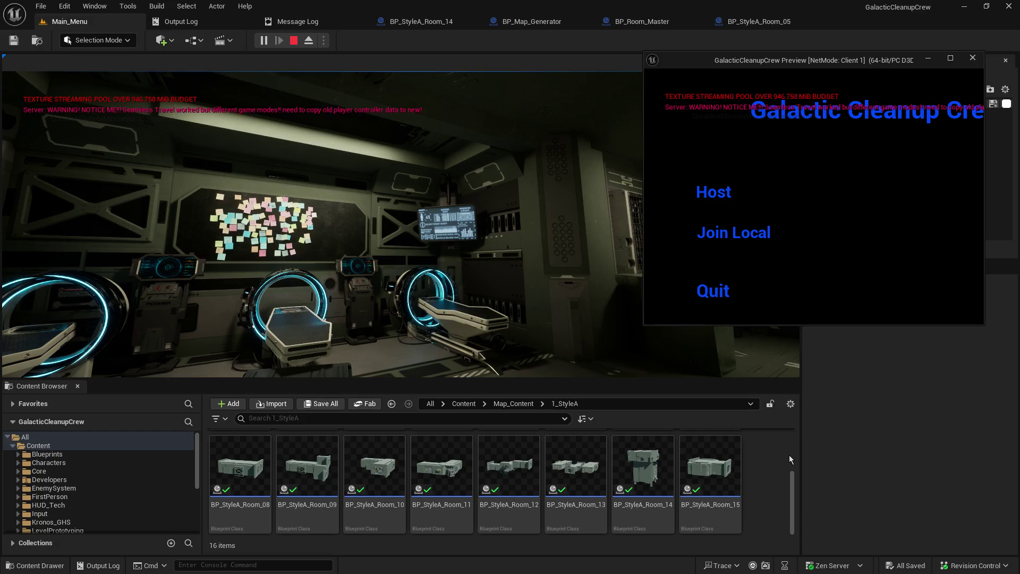
left_click(707, 458)
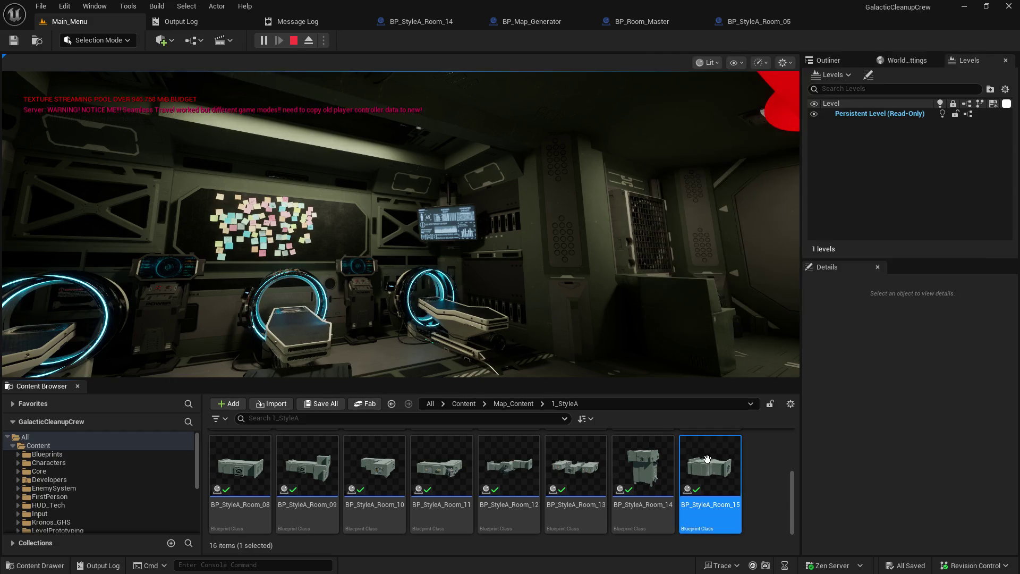
double_click(707, 458)
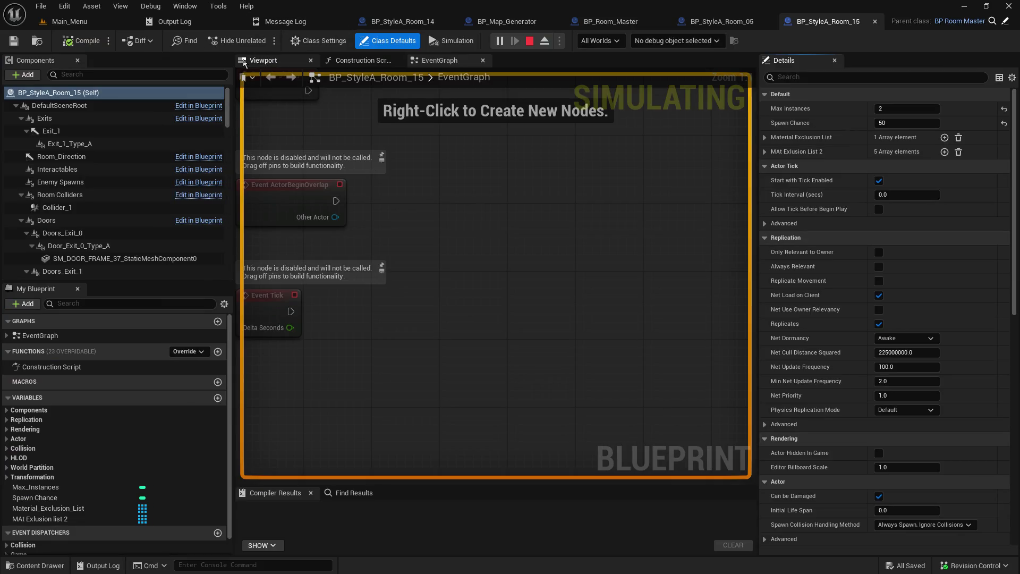
left_click(244, 62)
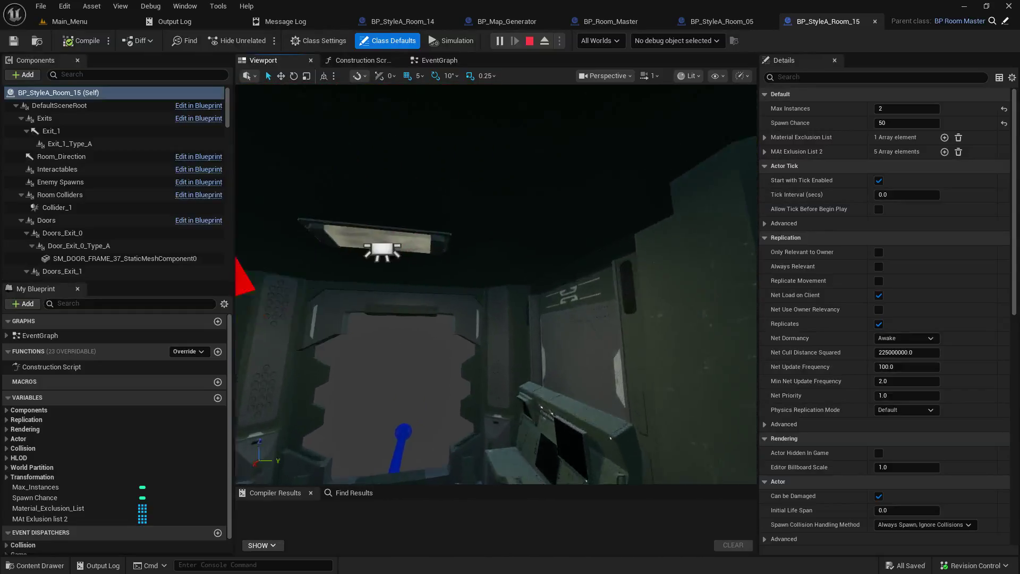
left_click(385, 212)
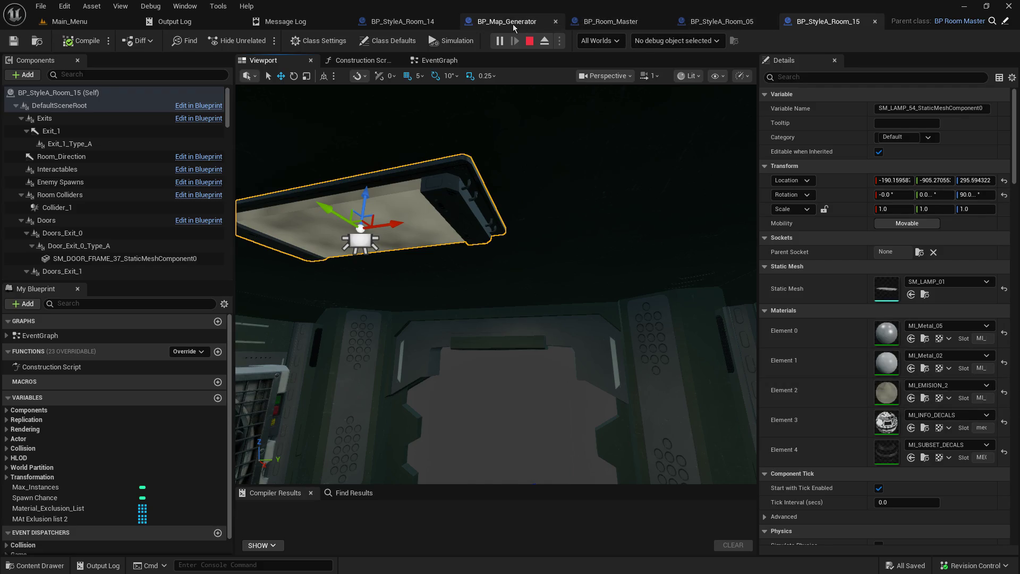
left_click(603, 22)
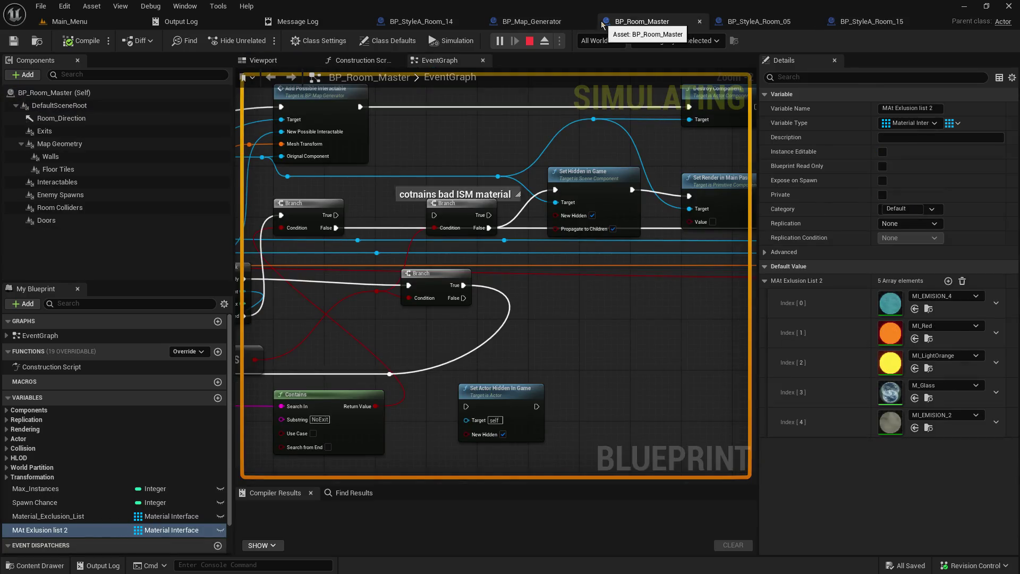
left_click(534, 22)
left_click(648, 23)
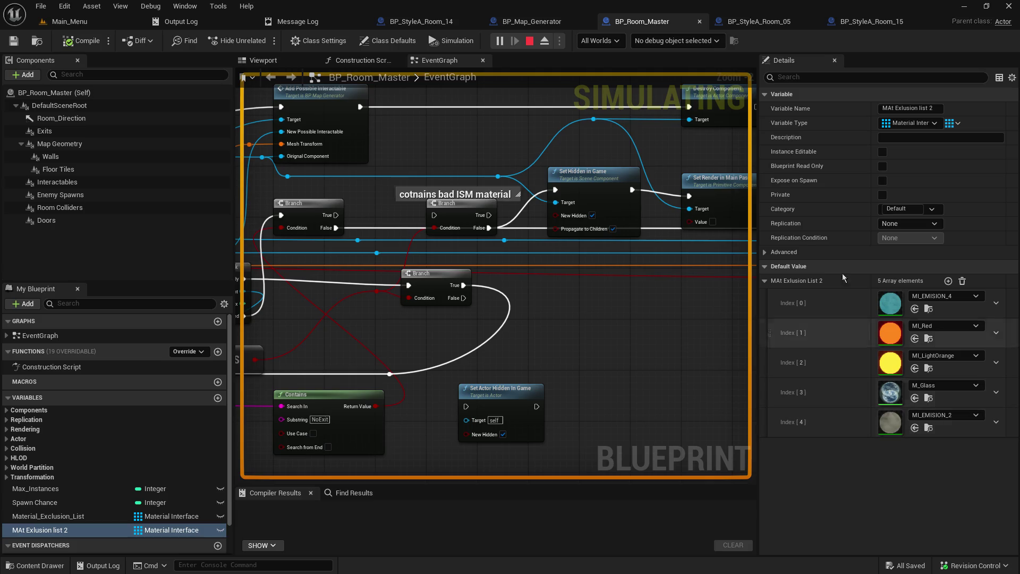
left_click(850, 22)
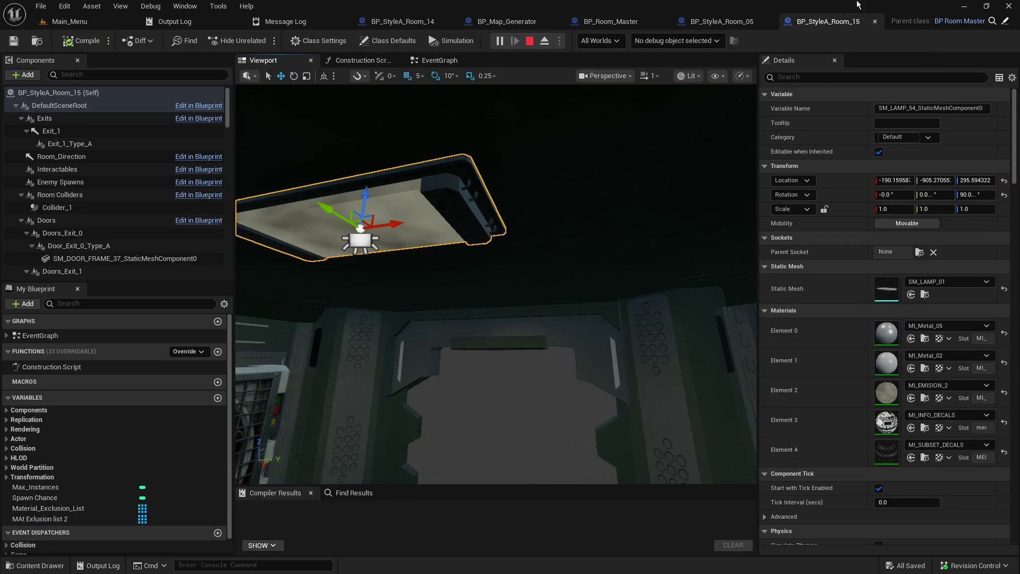
left_click(875, 22)
left_click(91, 24)
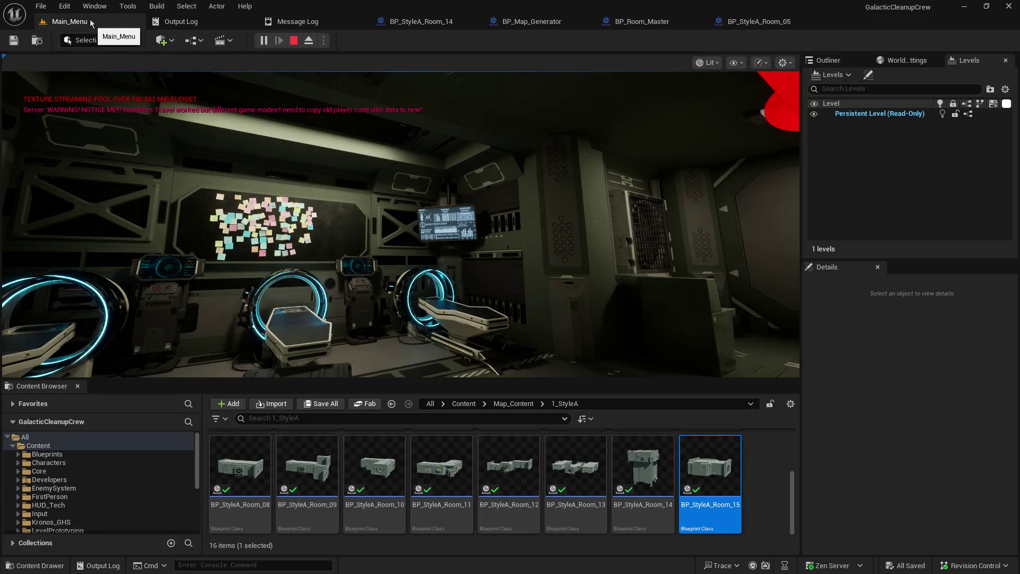
Give mouse control back to the running game viewport.
left_click(398, 223)
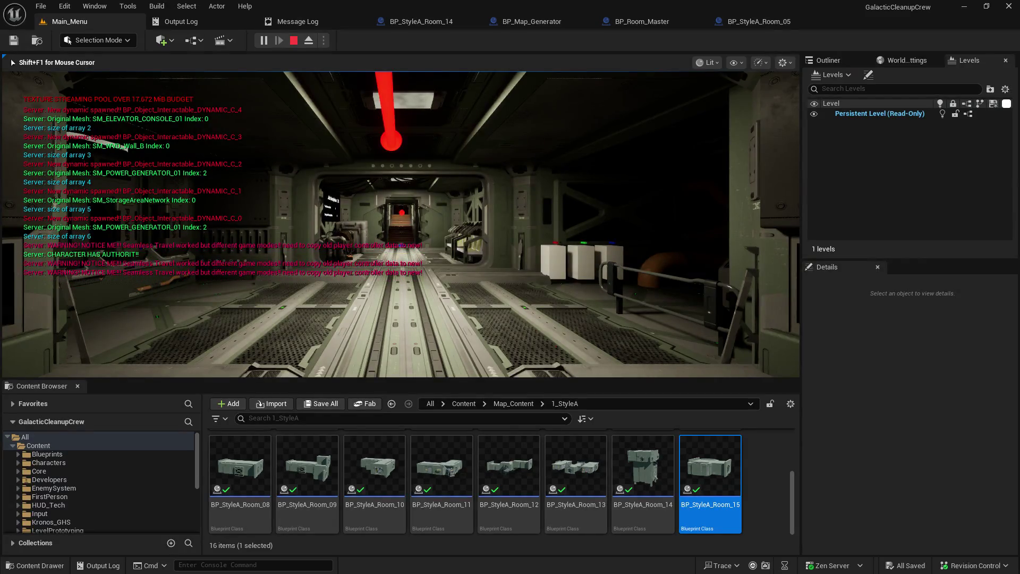
Walk through the doorway and down the corridors into the machinery room, then back out.
key("w")
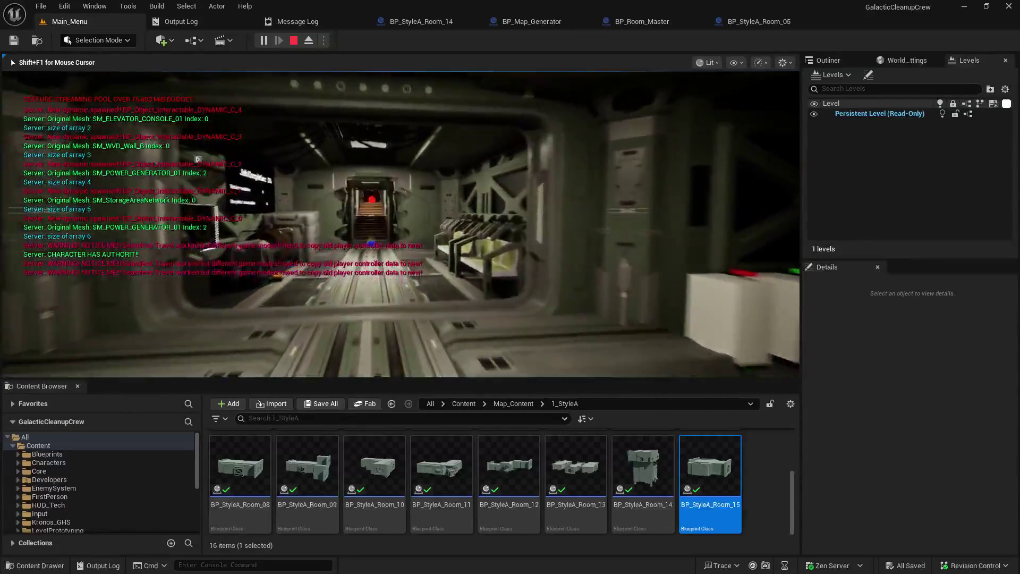
key("w")
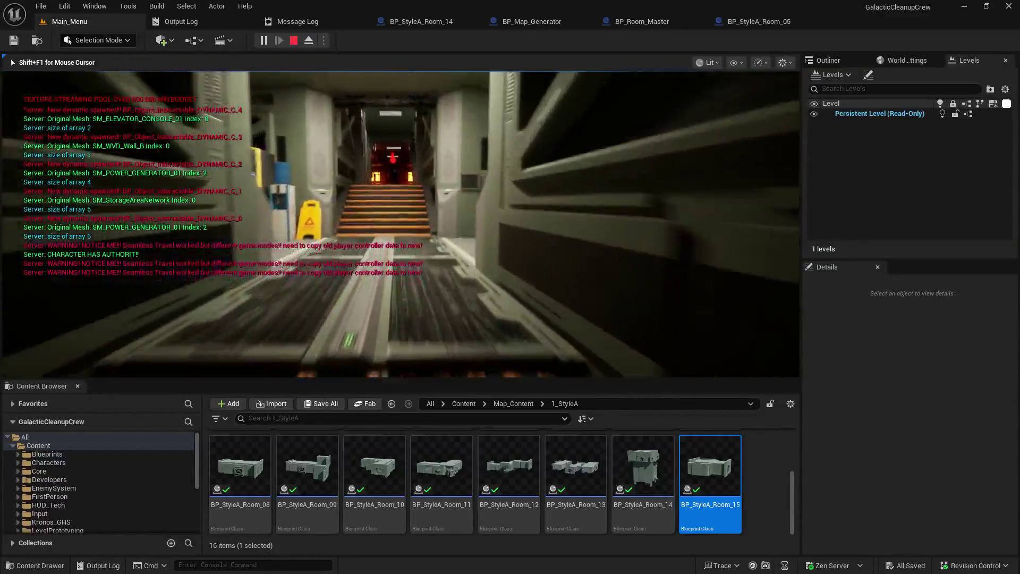
key("w")
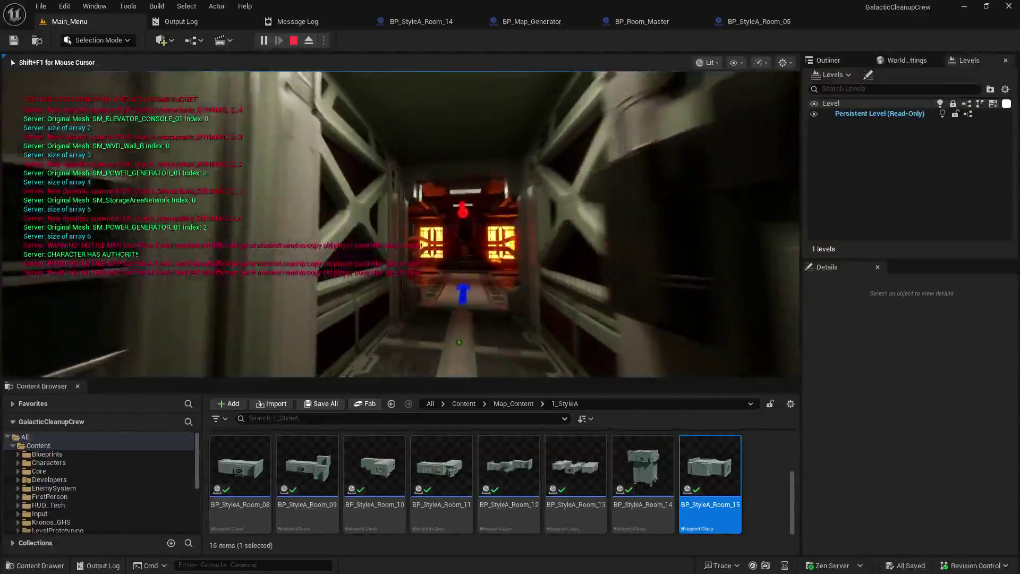
key("w")
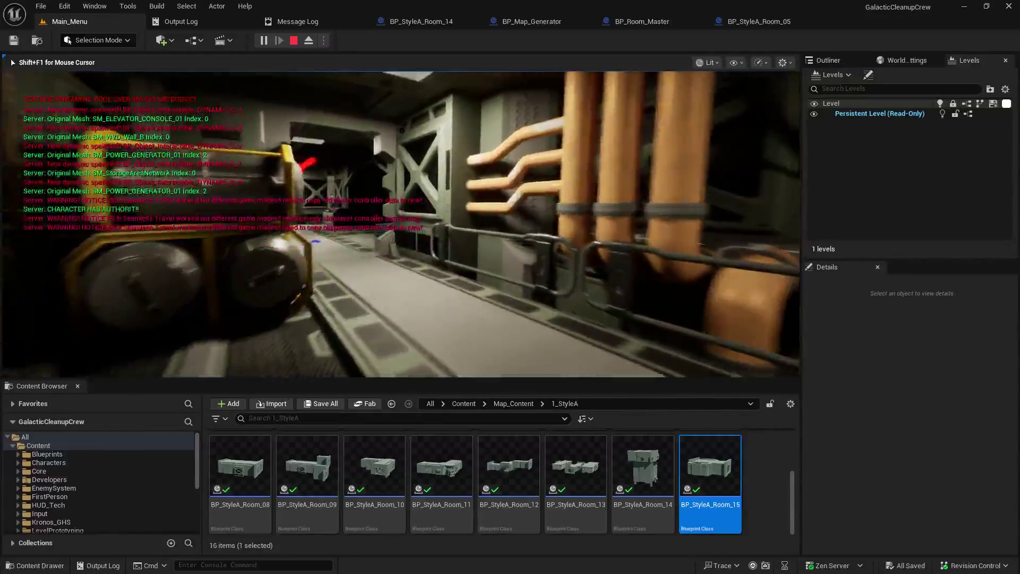
key("w")
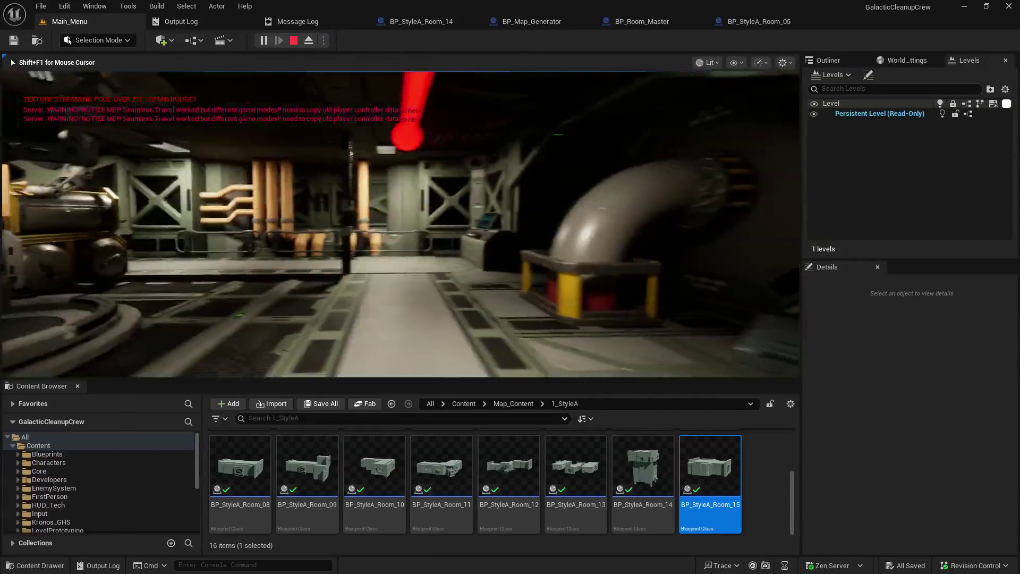
key("w")
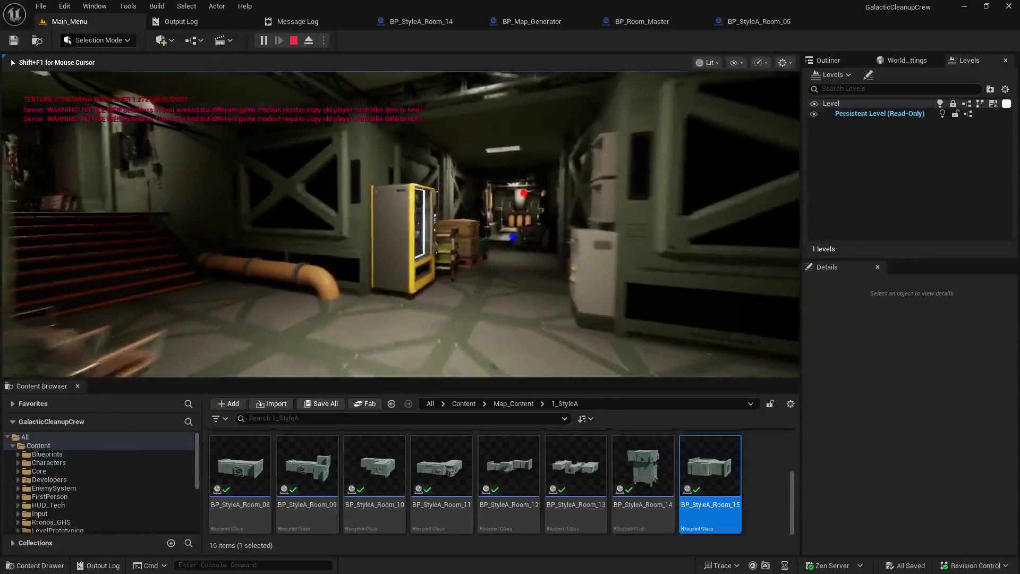
Walk via the stairs and red-lit corridor into the lit room, then stop the session with Escape.
key("w")
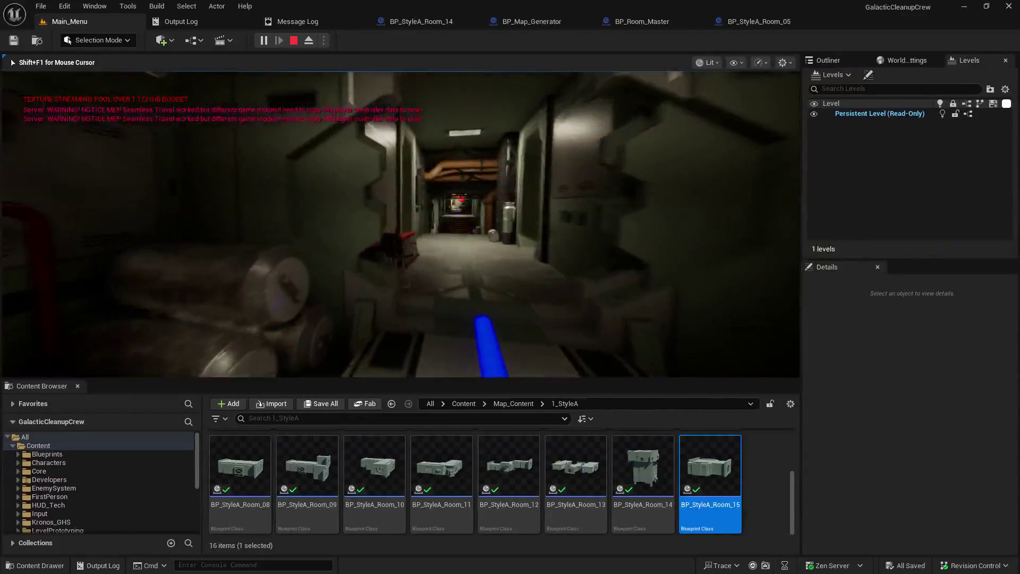
key("w")
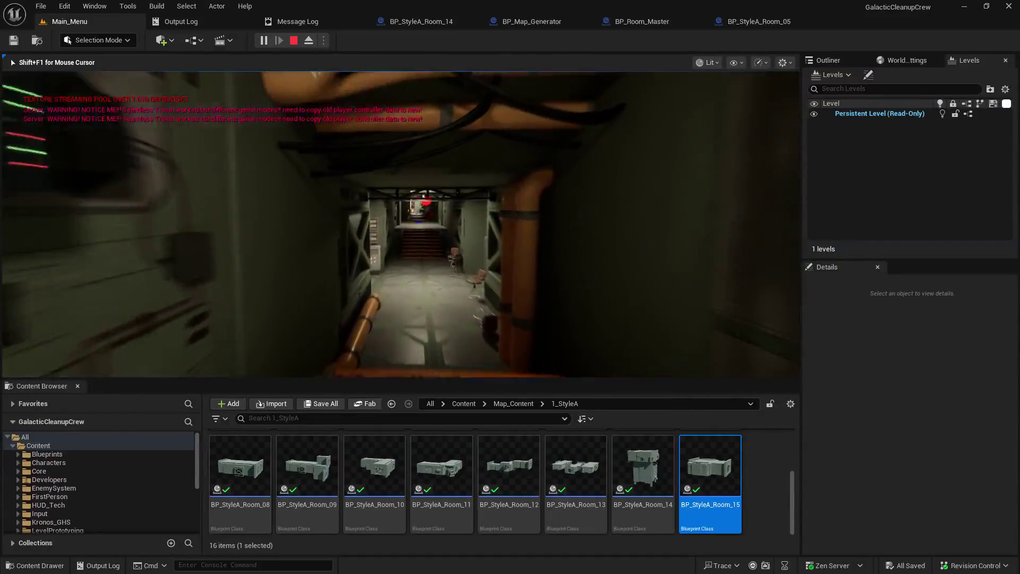
key("w")
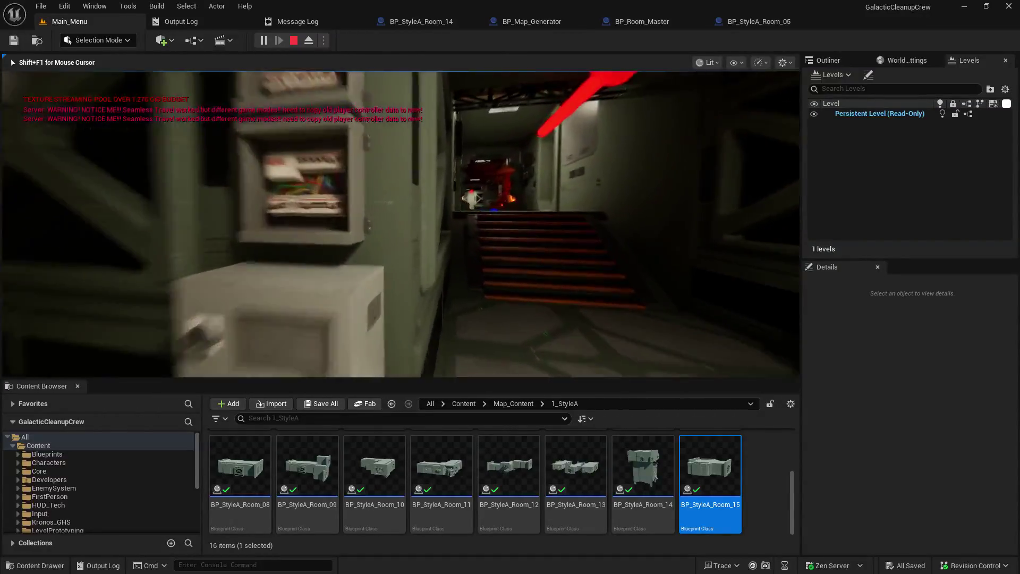
key("w")
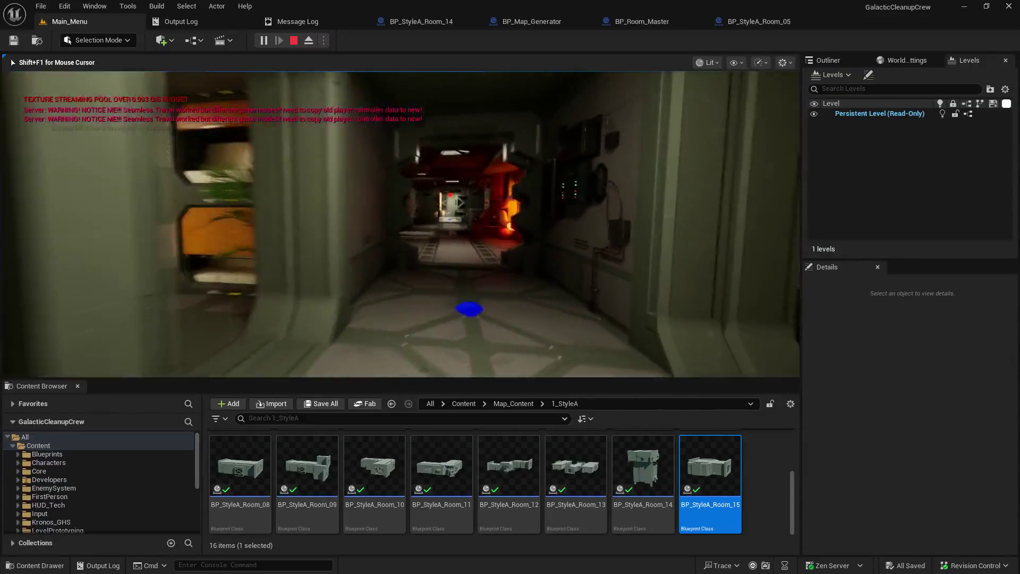
key("w")
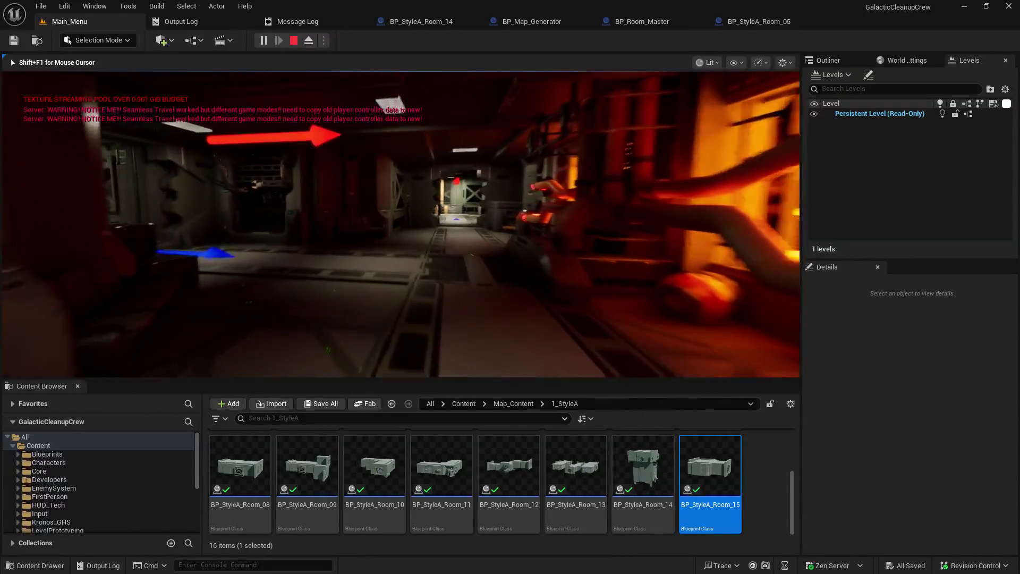
key("w")
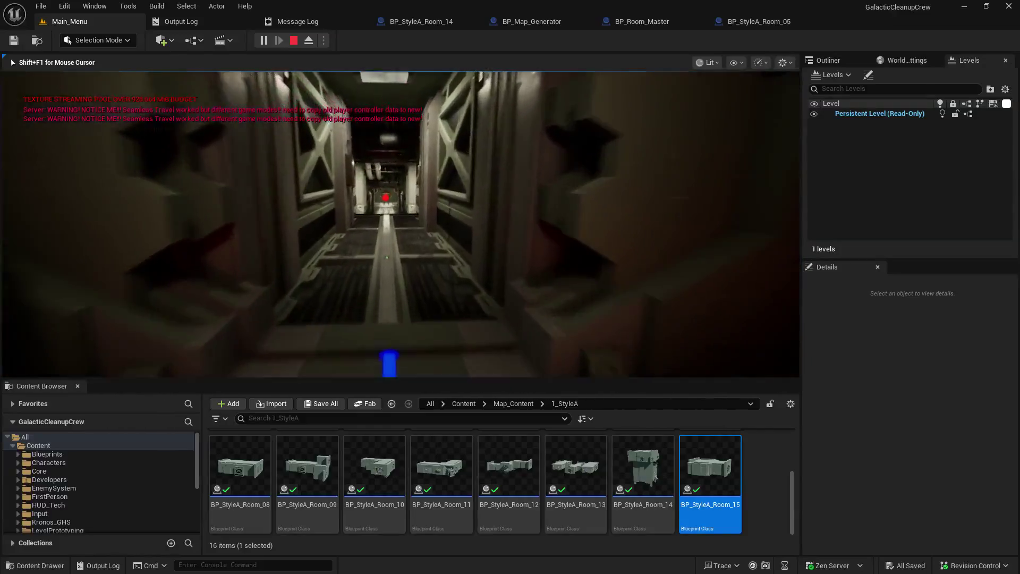
key("w")
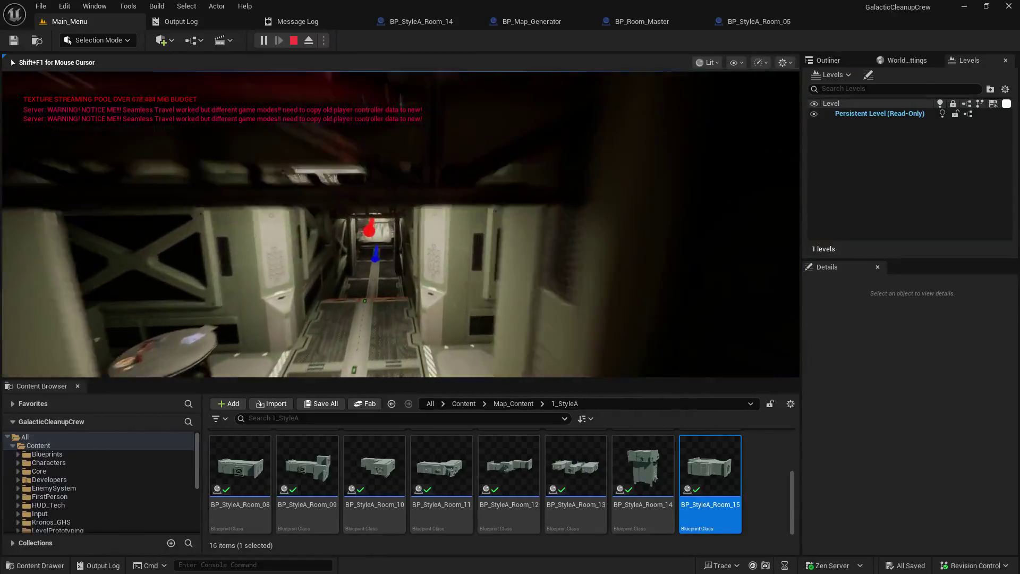
key("w")
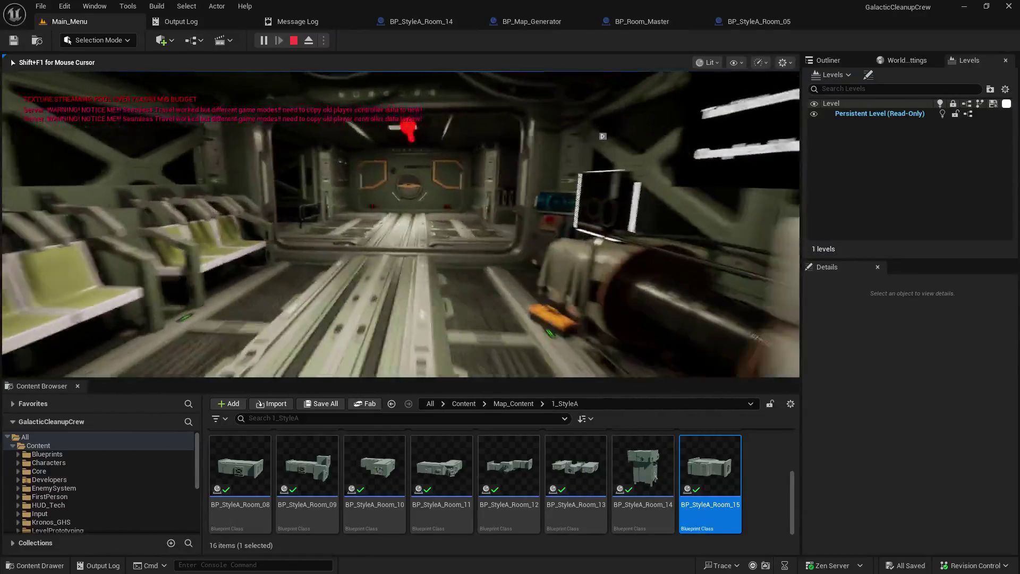
key("Escape")
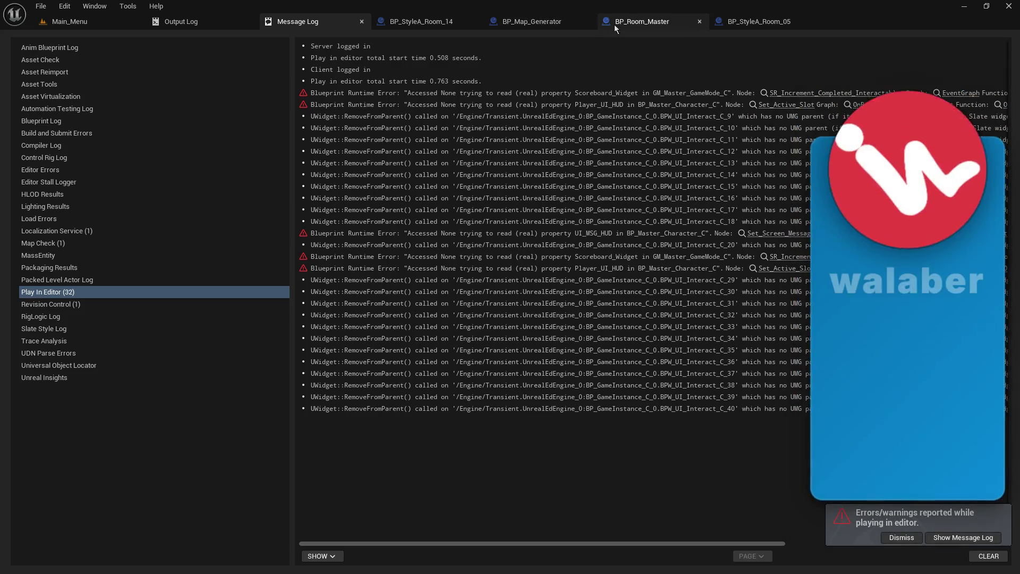
Review BP_Room_Master's EventGraph, save the blueprint, and return to the Main_Menu level.
left_click(637, 22)
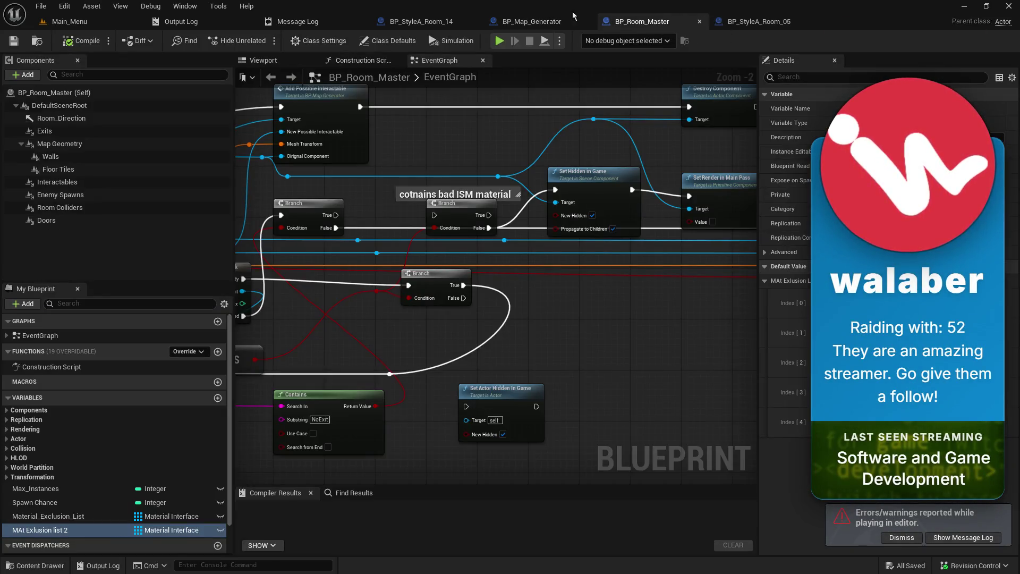
mouse_move(265, 211)
left_mouse_down()
mouse_move(346, 209)
mouse_move(363, 198)
left_mouse_up()
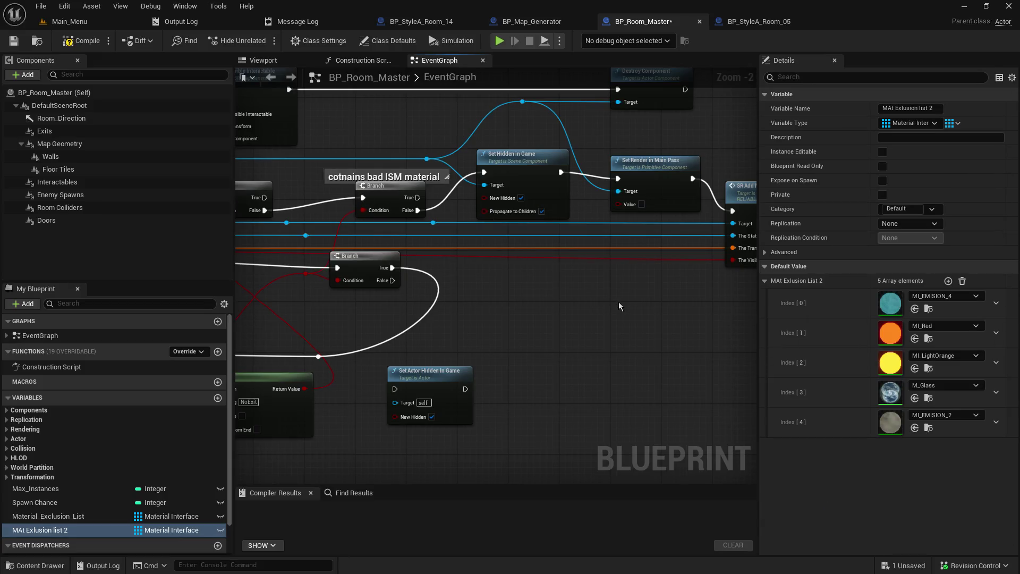
mouse_move(618, 303)
left_mouse_down()
mouse_move(582, 333)
mouse_move(514, 336)
left_mouse_up()
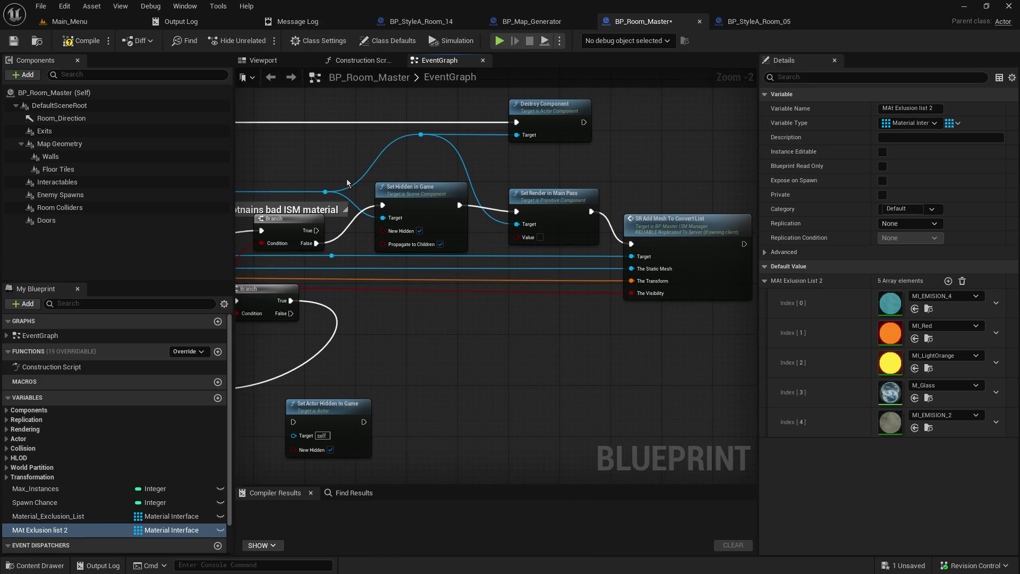
left_click(21, 46)
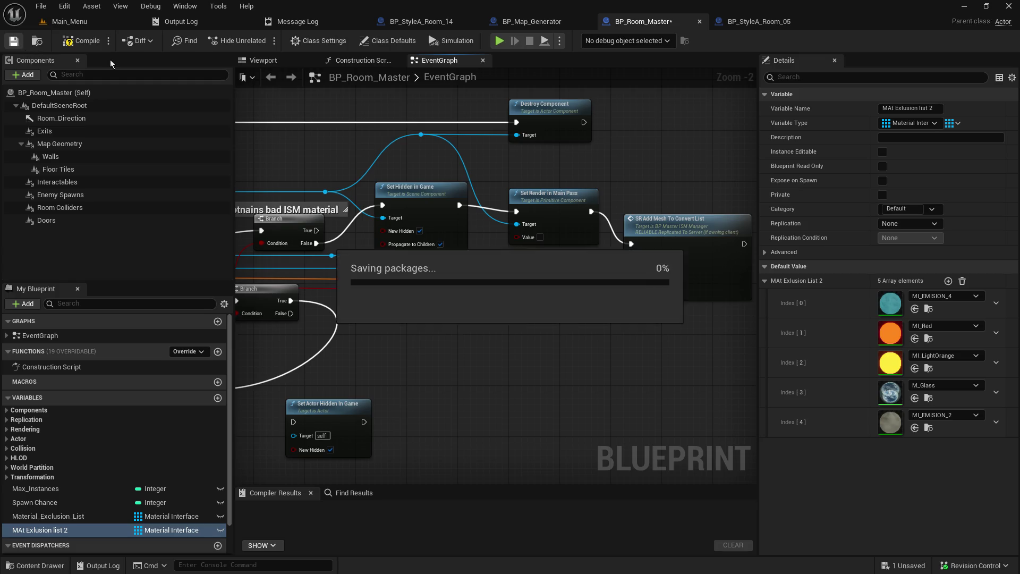
left_click(93, 26)
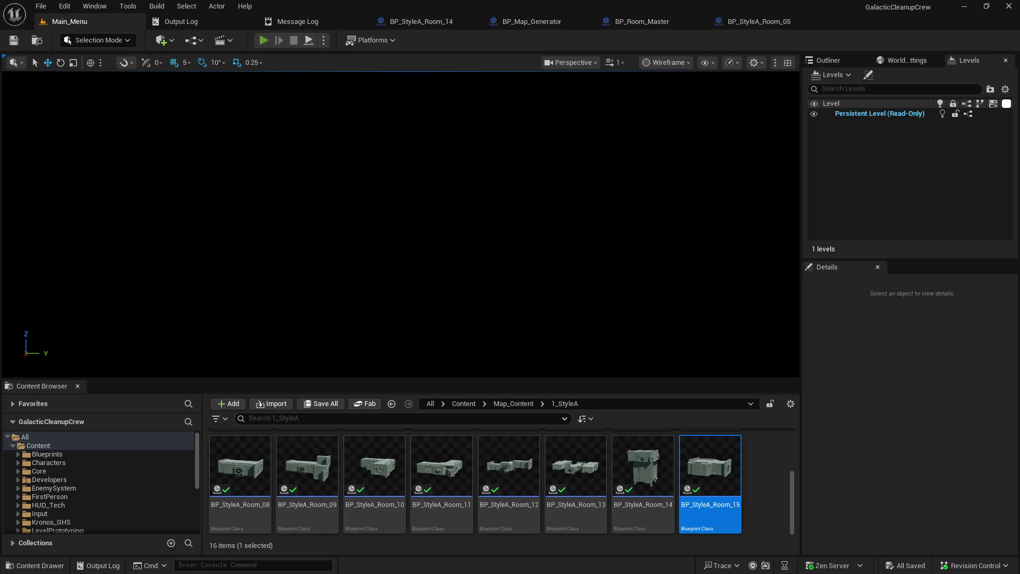
Start a play-in-editor test with Alt+P and host a game from the main menu.
key("alt+p")
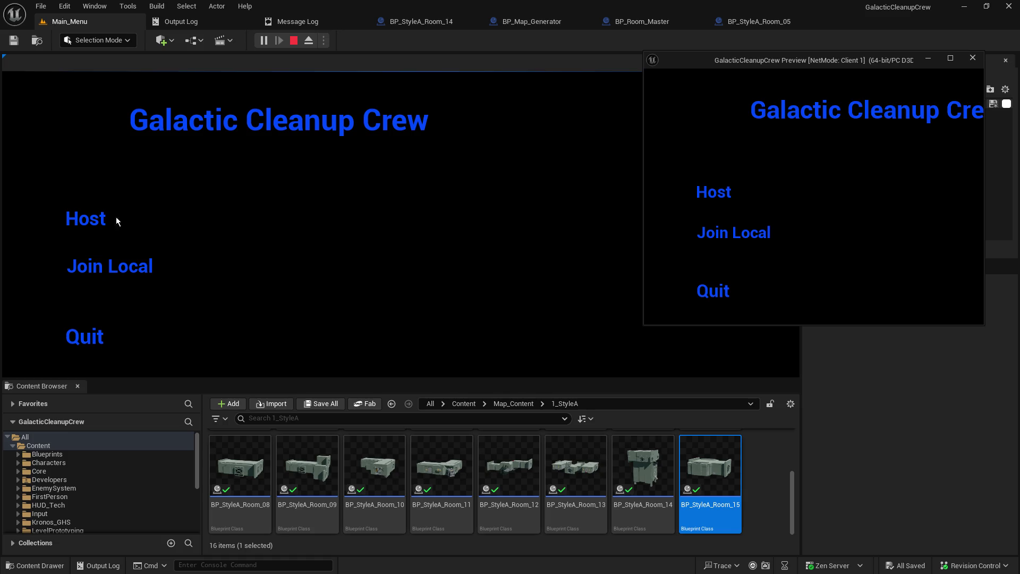
left_click(99, 217)
left_click(84, 218)
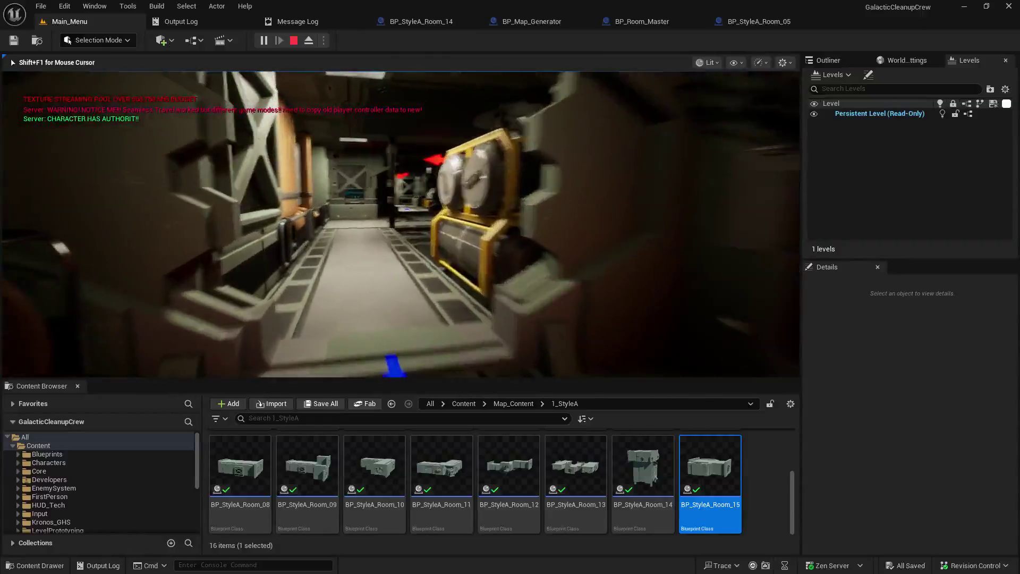
Walk through the corridors past the stairs, vending machines and orange tanks, then stop PIE.
key("w")
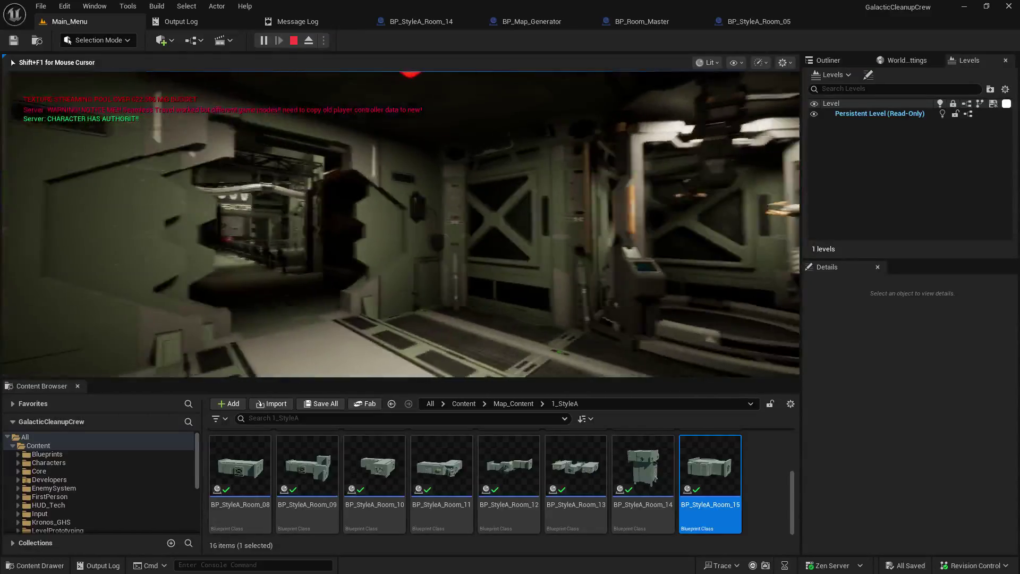
key("w")
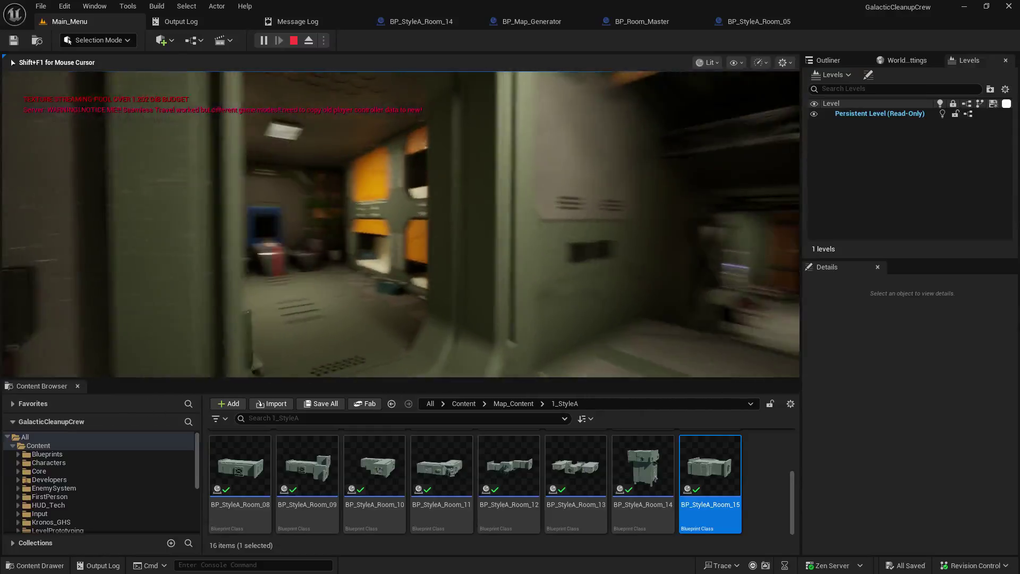
key("w")
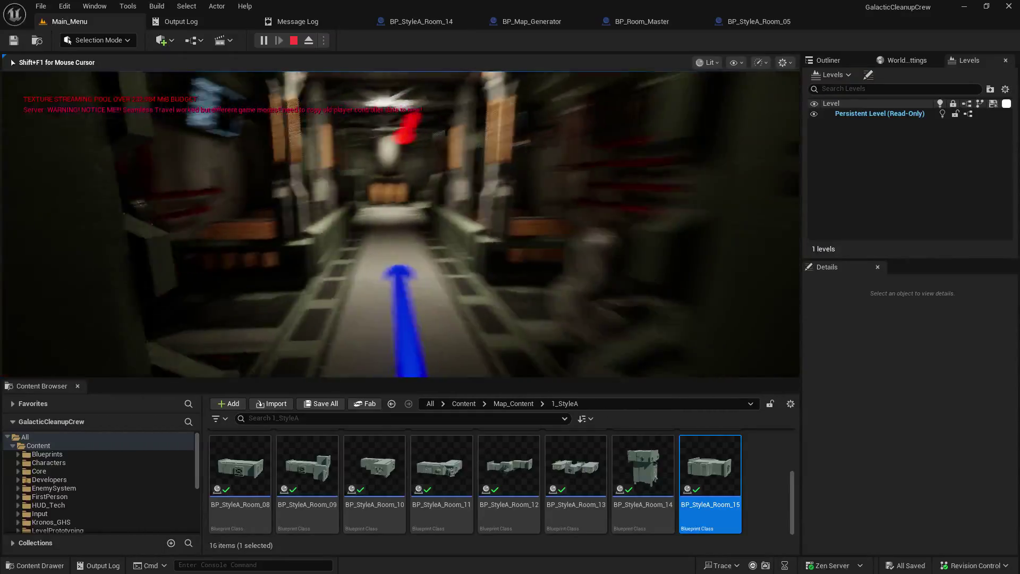
key("w")
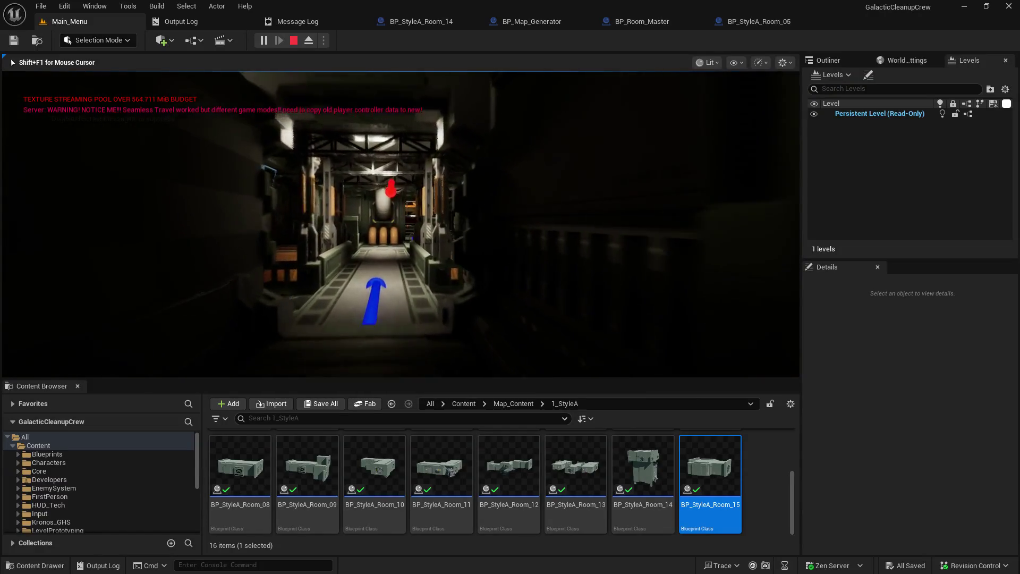
key("w")
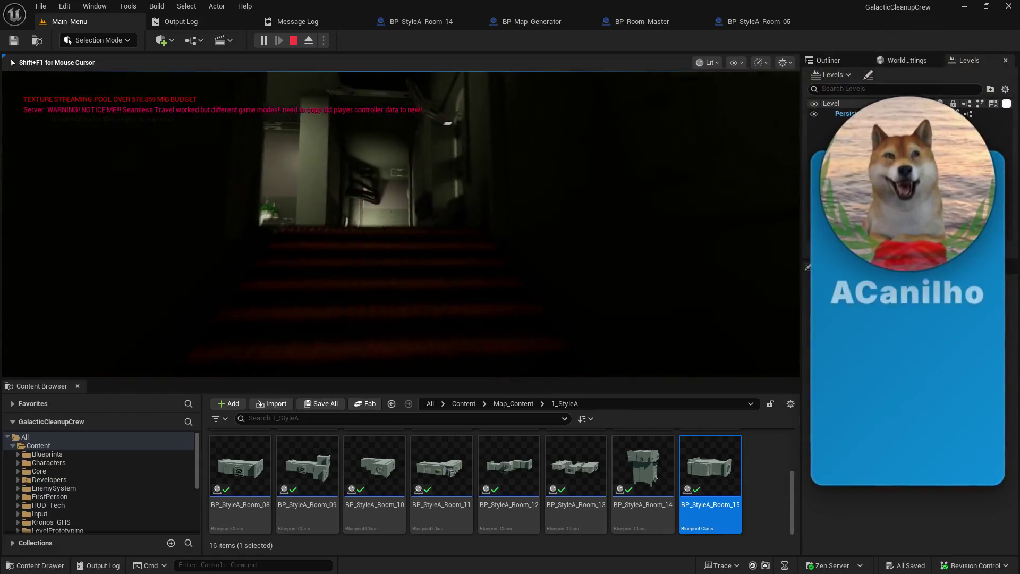
key("Escape")
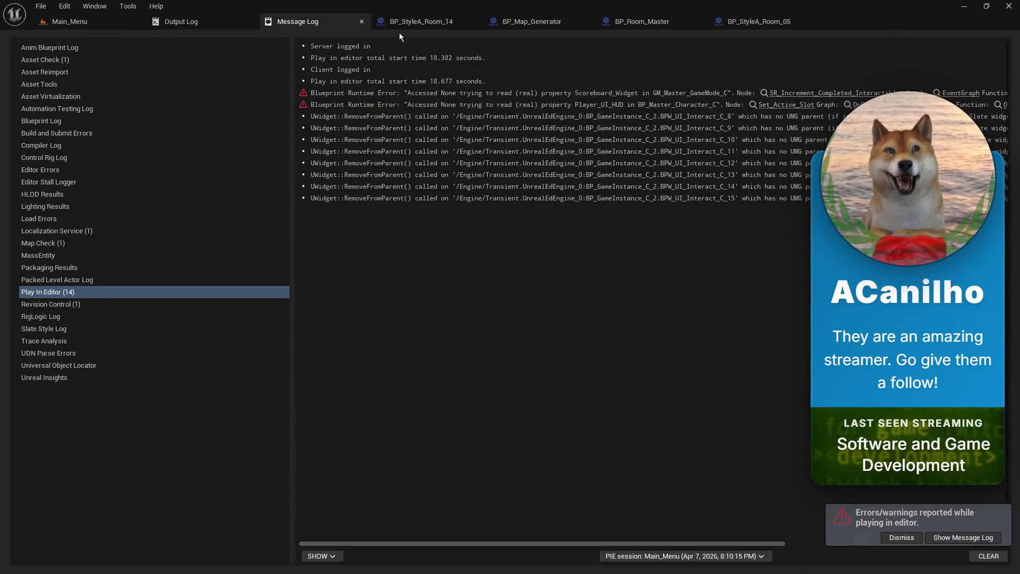
Return to the Main_Menu level editor and dismiss the errors and warnings notification.
left_click(546, 20)
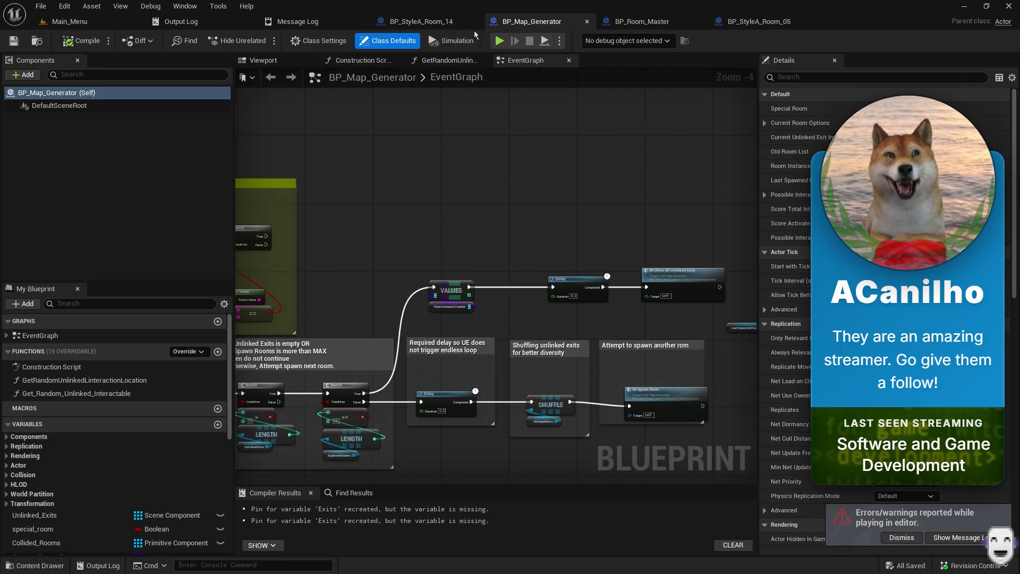
left_click(70, 21)
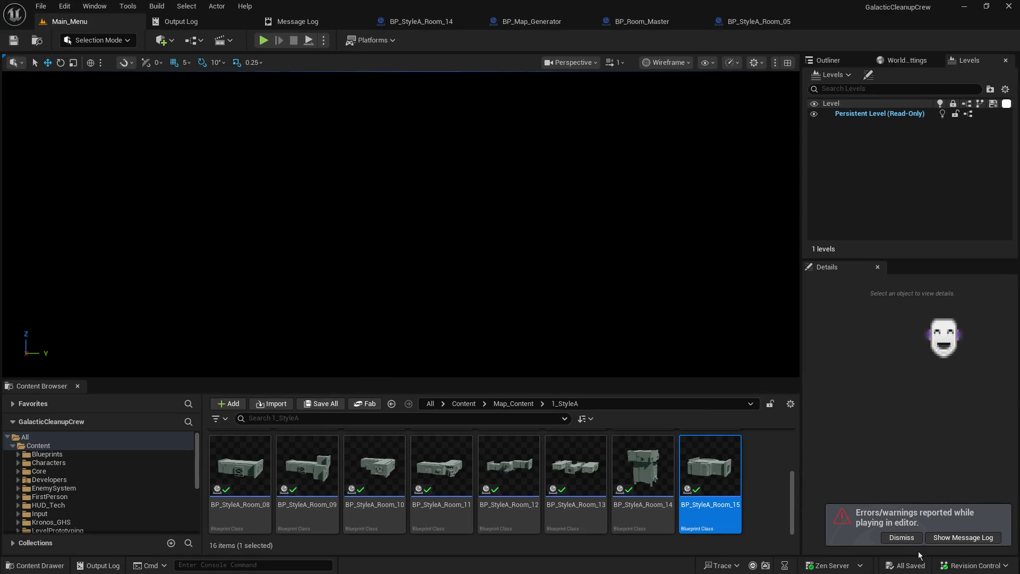
left_click(902, 537)
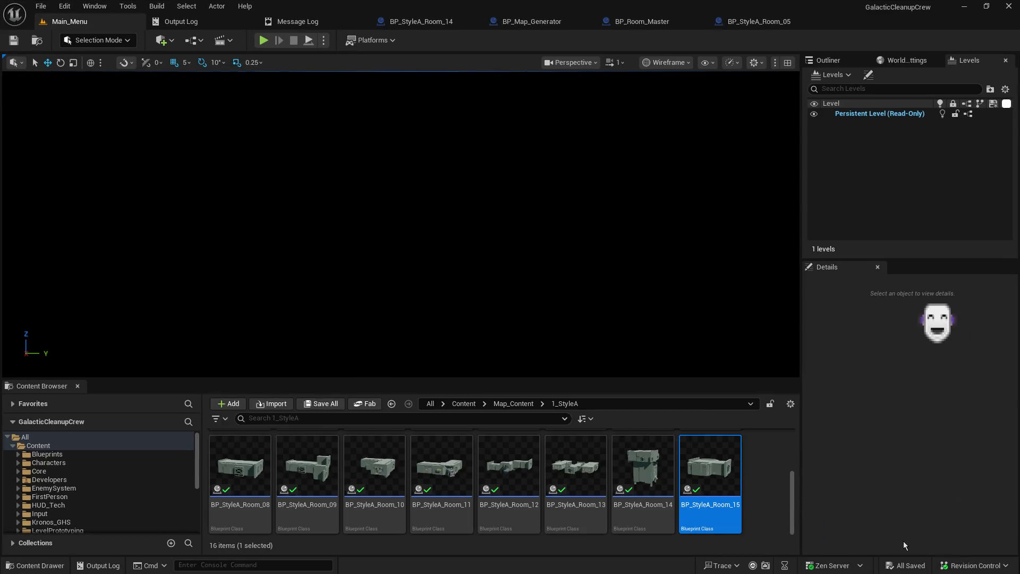
scroll(131, 463, "down", 5)
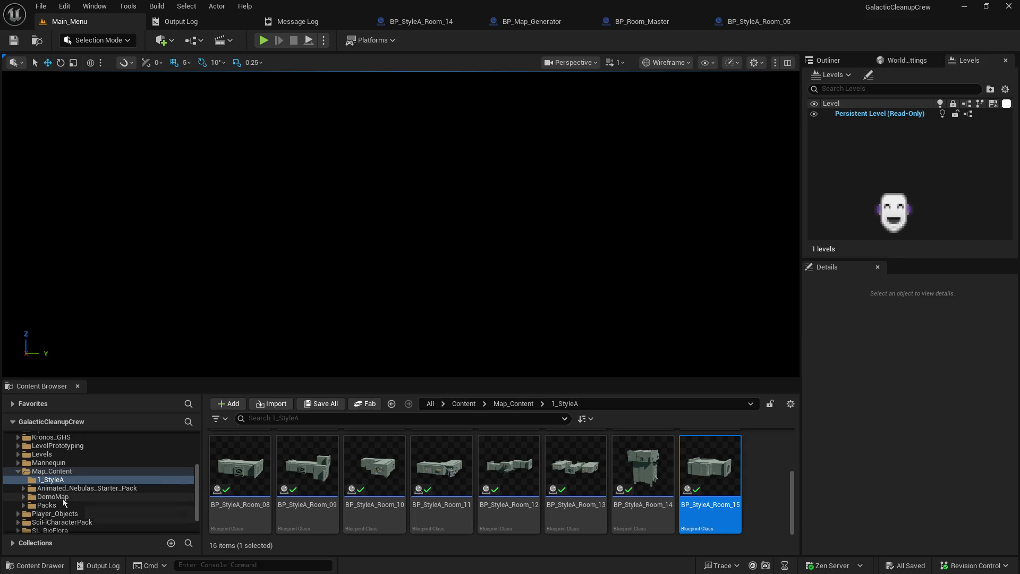
Browse to Map_Content > DemoMap > Levels and open the Generator1 level.
left_click(64, 497)
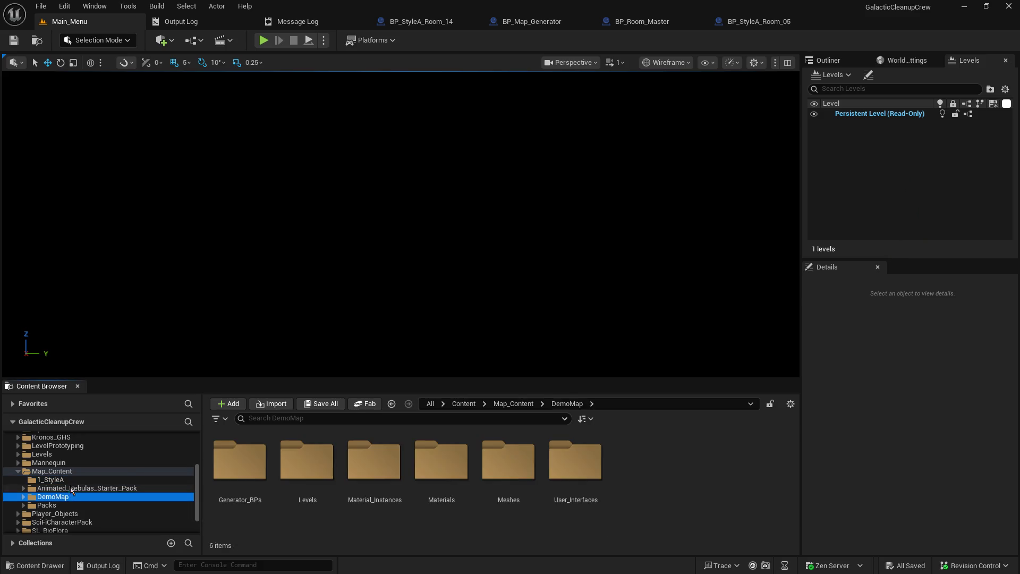
left_click(68, 472)
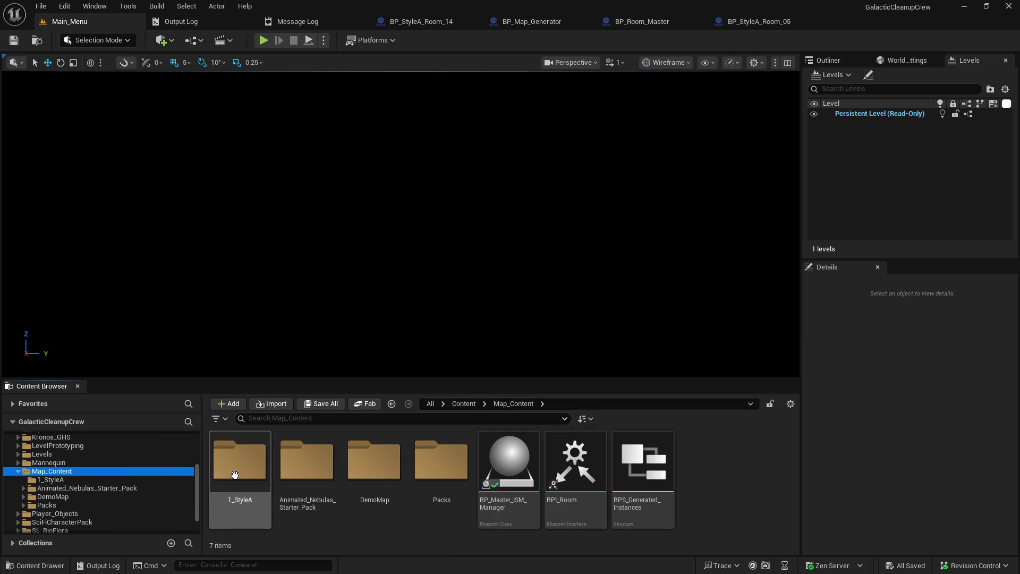
double_click(374, 465)
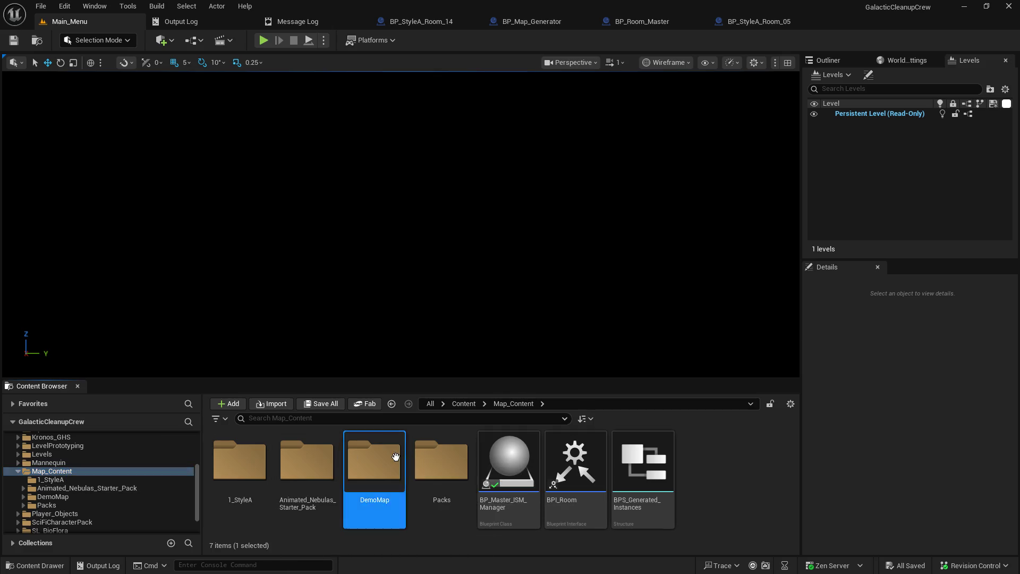
double_click(238, 468)
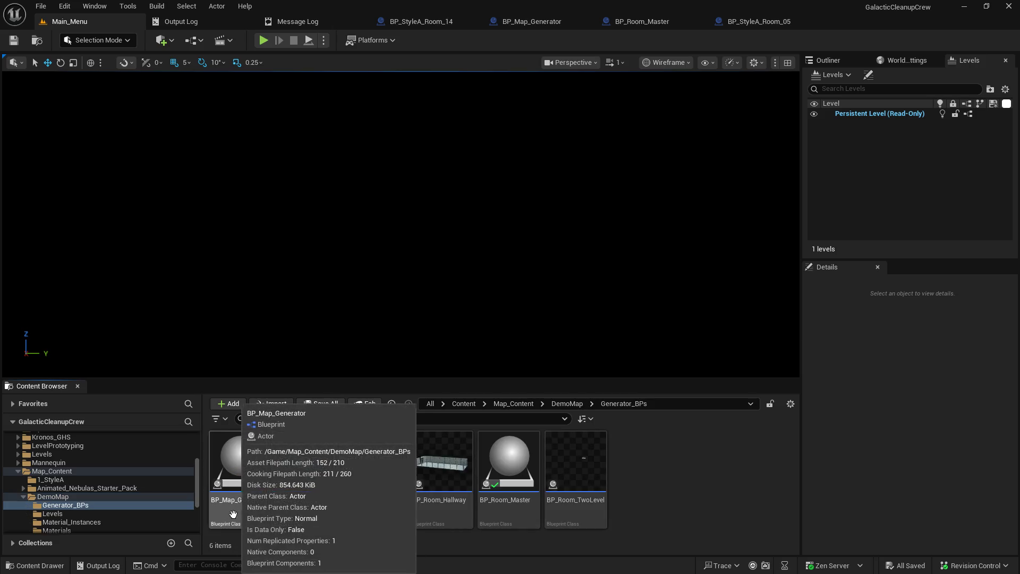
left_click(104, 515)
double_click(262, 449)
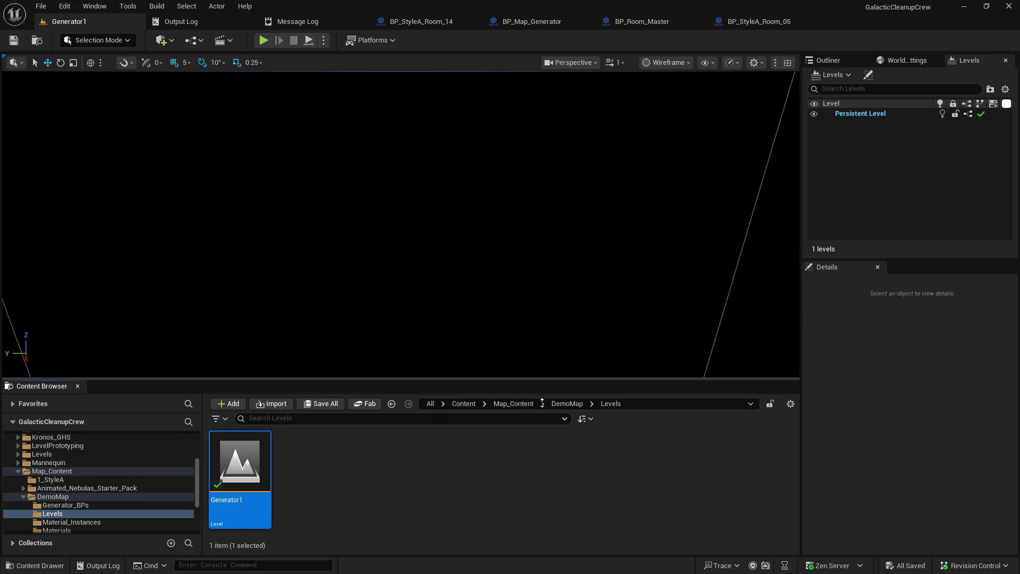
Enlarge the level viewport, reposition the camera, and start simulating Generator1.
left_click_drag(544, 378, 529, 570)
mouse_move(401, 311)
left_mouse_down()
mouse_move(350, 292)
mouse_move(394, 308)
mouse_move(372, 303)
mouse_move(534, 47)
left_mouse_up()
scroll(361, 294, "up", 1)
scroll(393, 308, "up", 4)
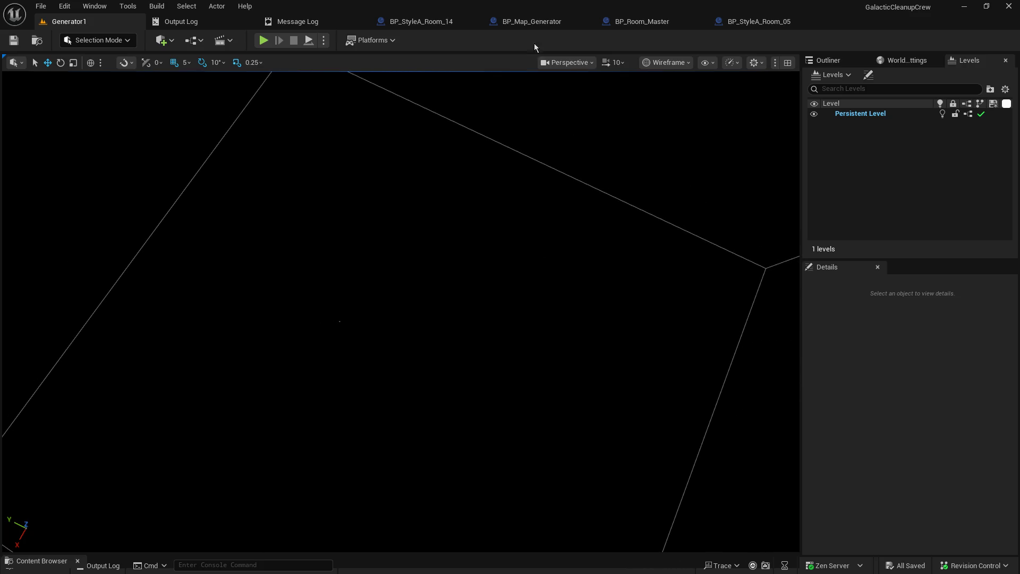
left_click(308, 42)
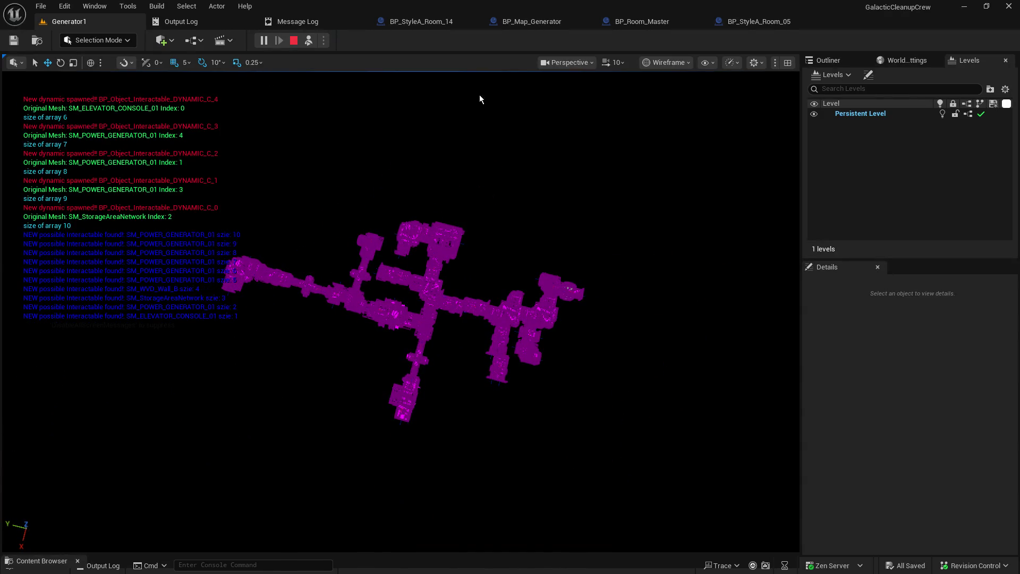
Switch the viewport view mode to Unlit.
left_click(665, 65)
left_click(665, 114)
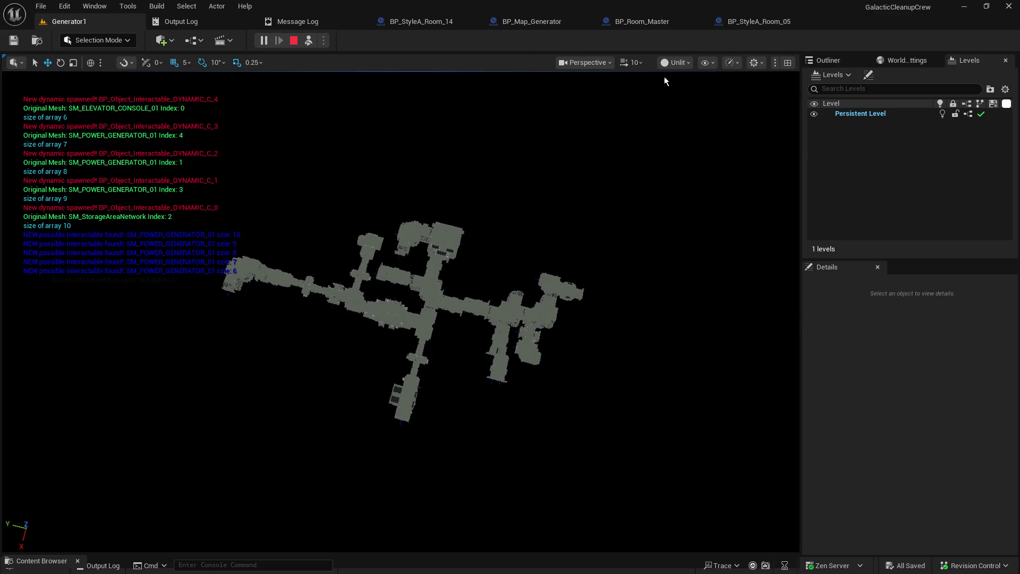
left_click(676, 64)
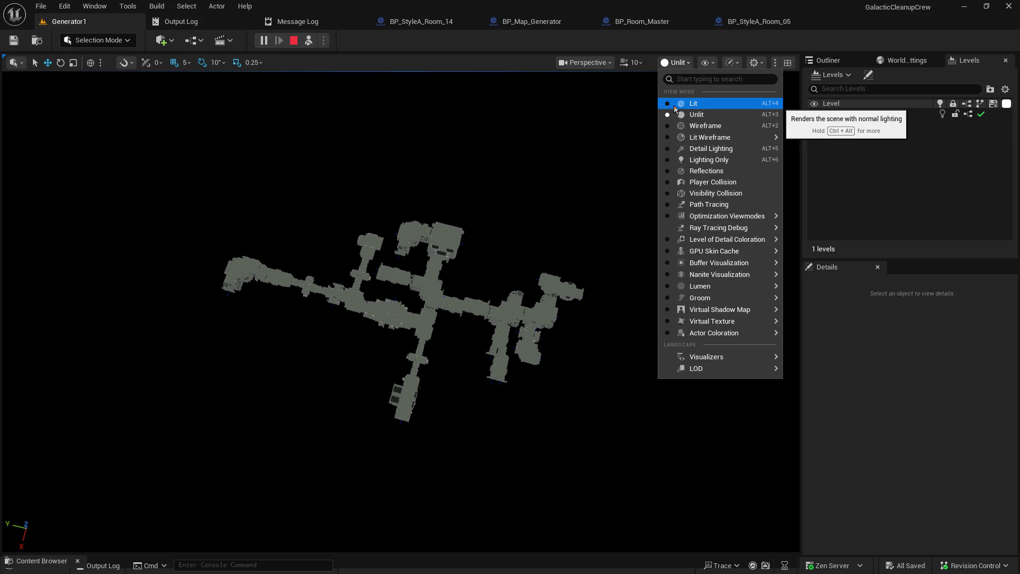
left_click(322, 45)
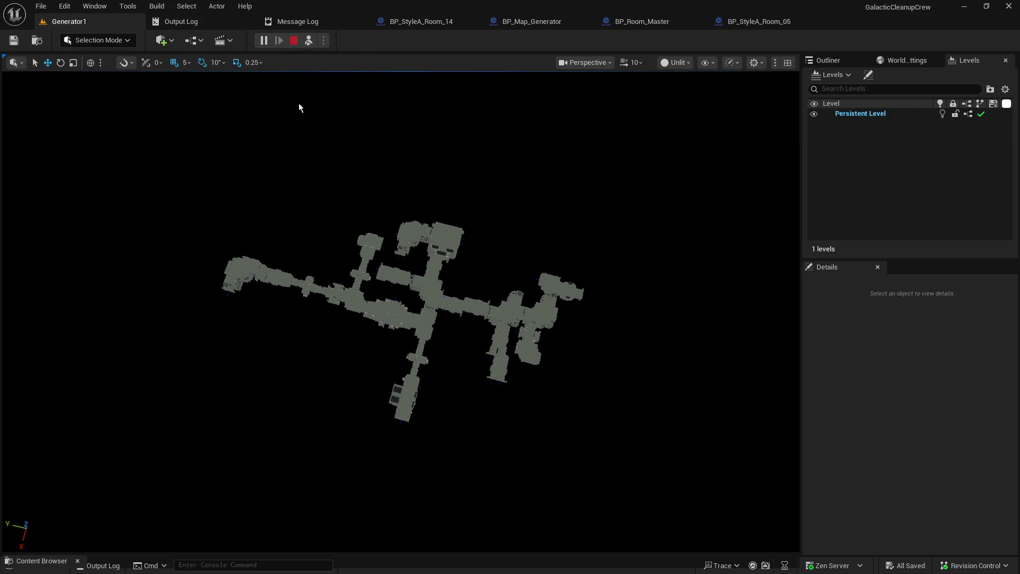
End the running session and start a fresh play session of the level.
key("Escape")
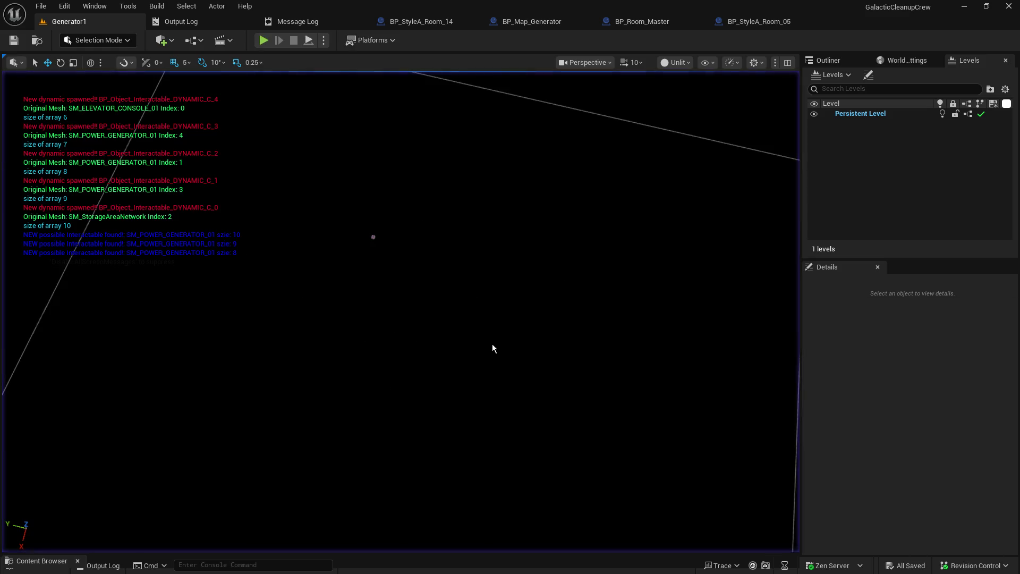
mouse_move(449, 243)
left_mouse_down()
mouse_move(404, 239)
mouse_move(436, 244)
mouse_move(291, 80)
left_mouse_up()
left_click(308, 41)
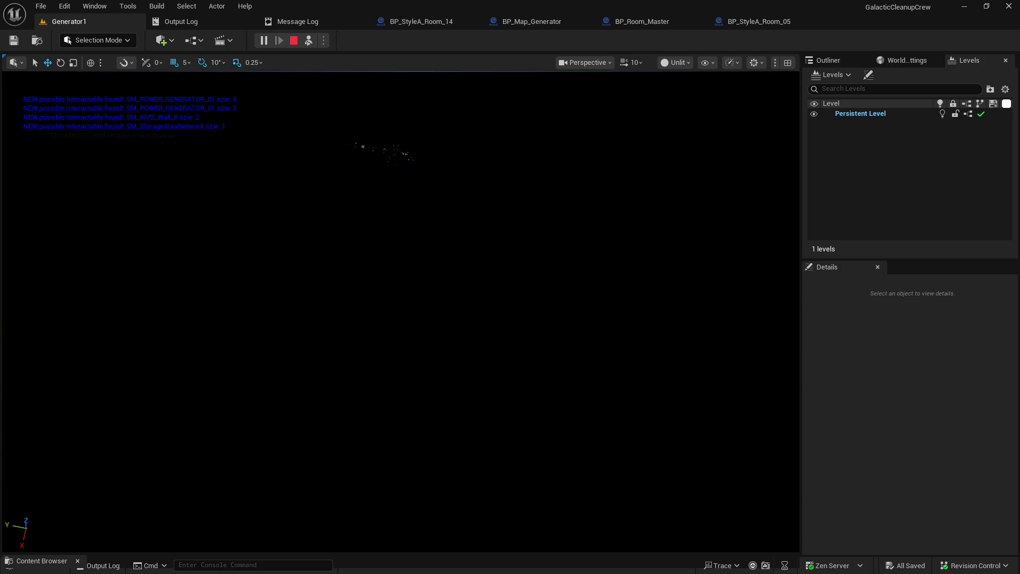
Fly over the newly generated room layout, then stop the test run.
scroll(401, 311, "down", 2)
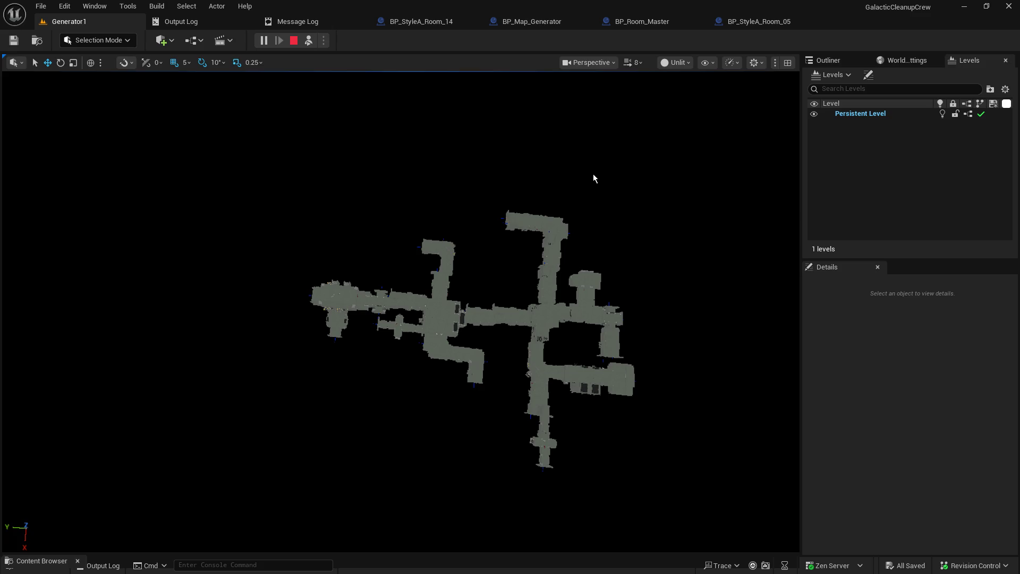
left_click_drag(524, 177, 510, 159)
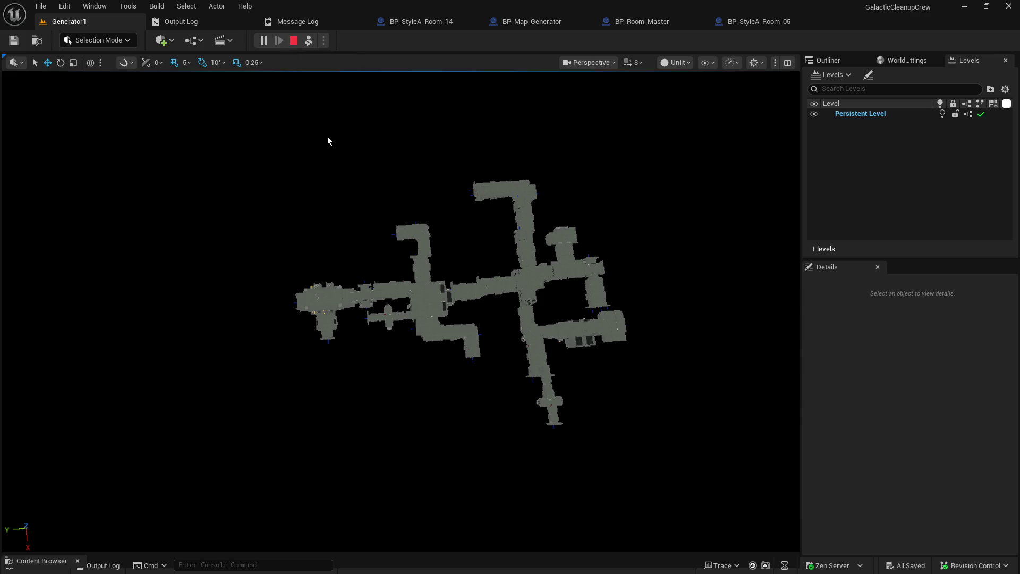
scroll(327, 136, "up", 5)
scroll(340, 98, "down", 5)
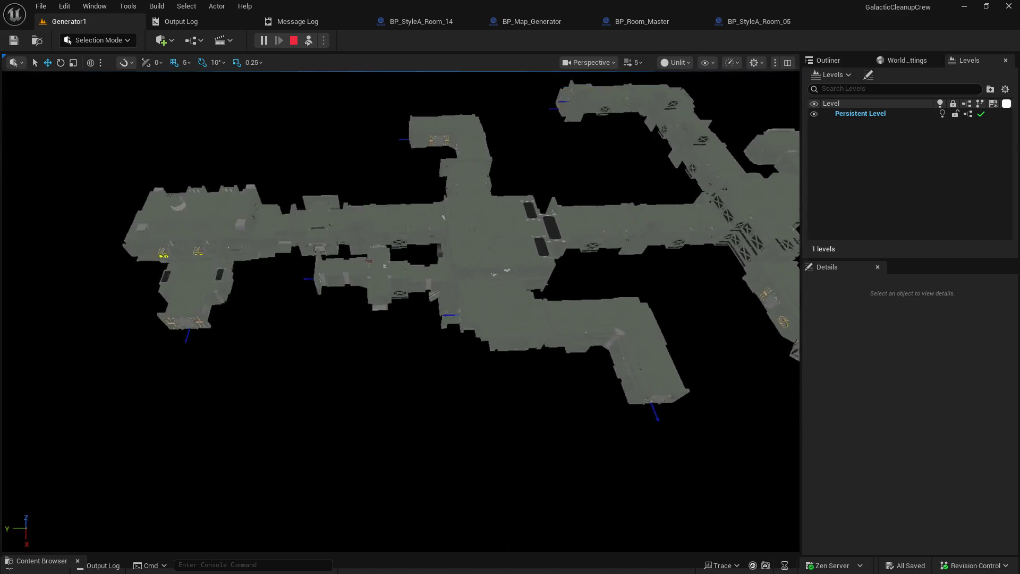
left_click(292, 42)
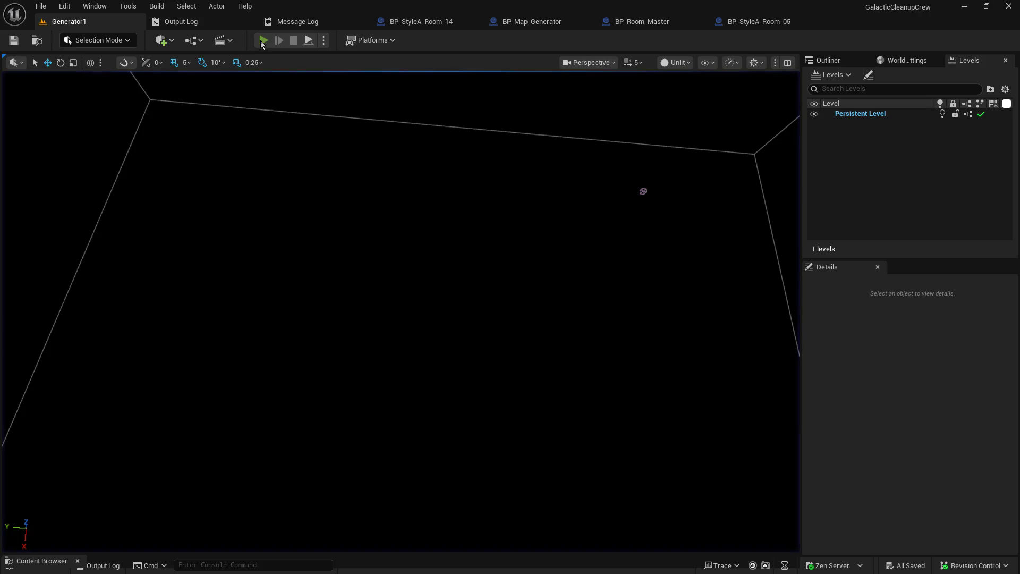
Run and stop another client test, start Simulate with Alt+S, then maximize the store page.
left_click(262, 43)
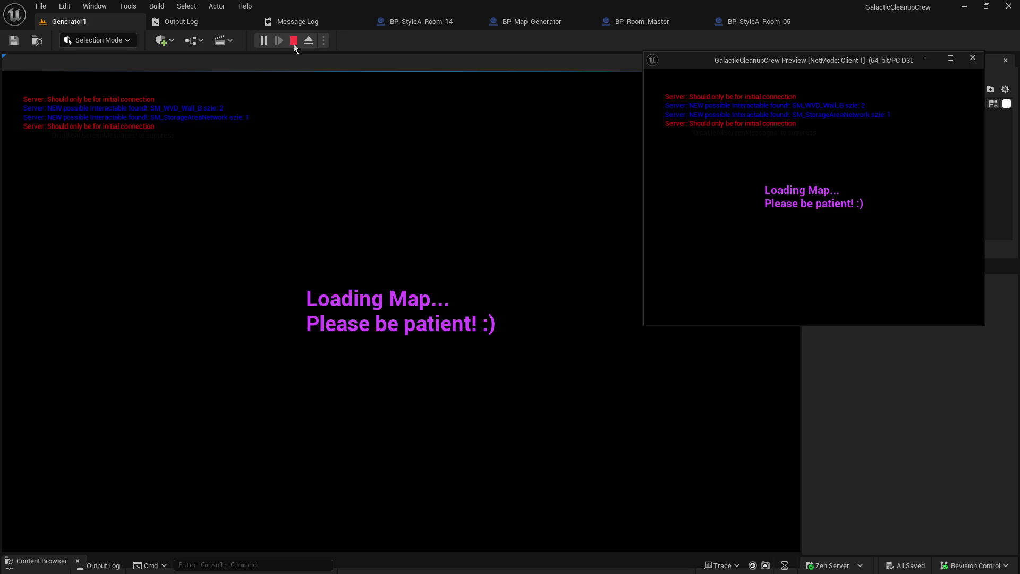
left_click(294, 43)
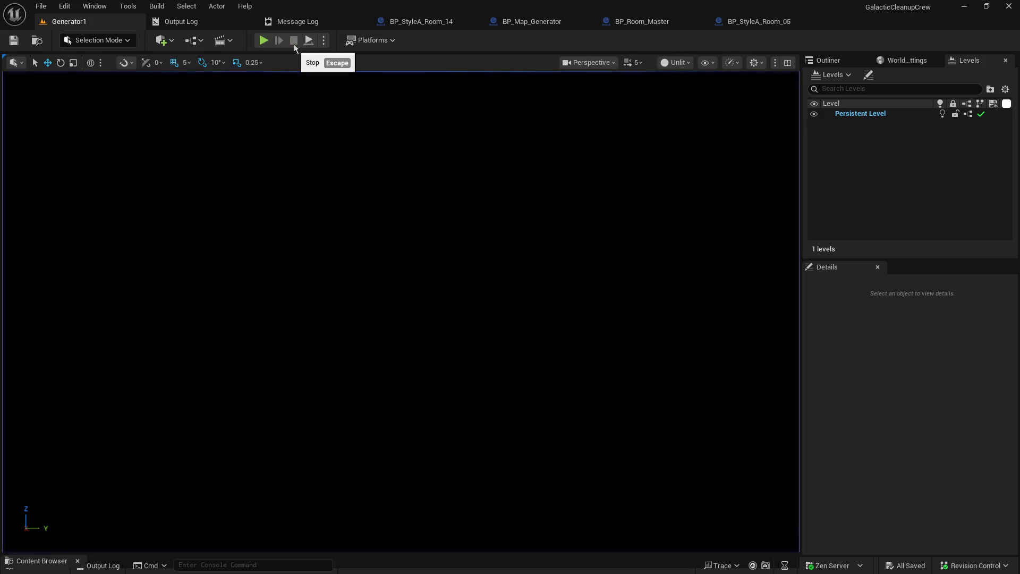
key("alt+s")
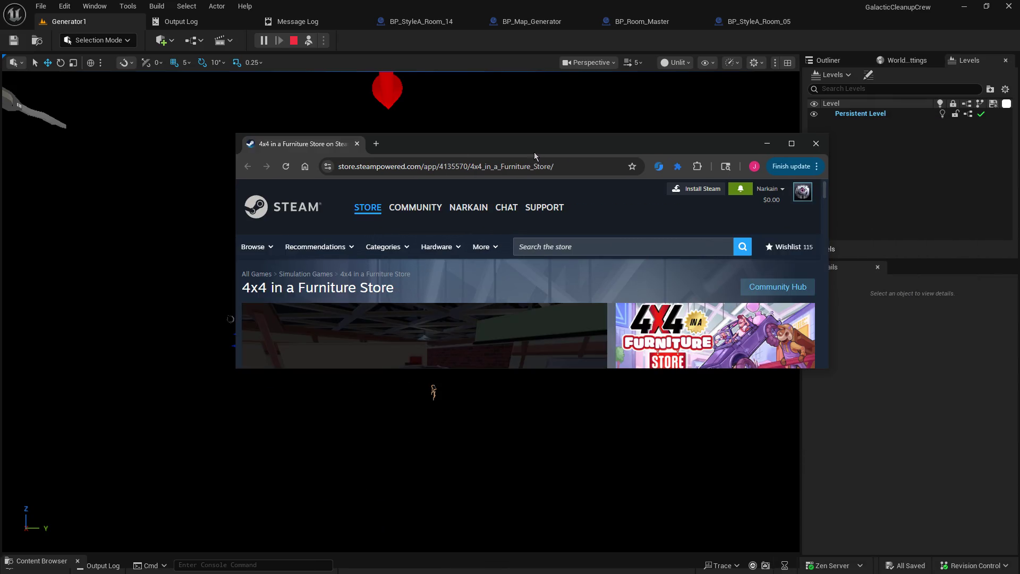
double_click(534, 152)
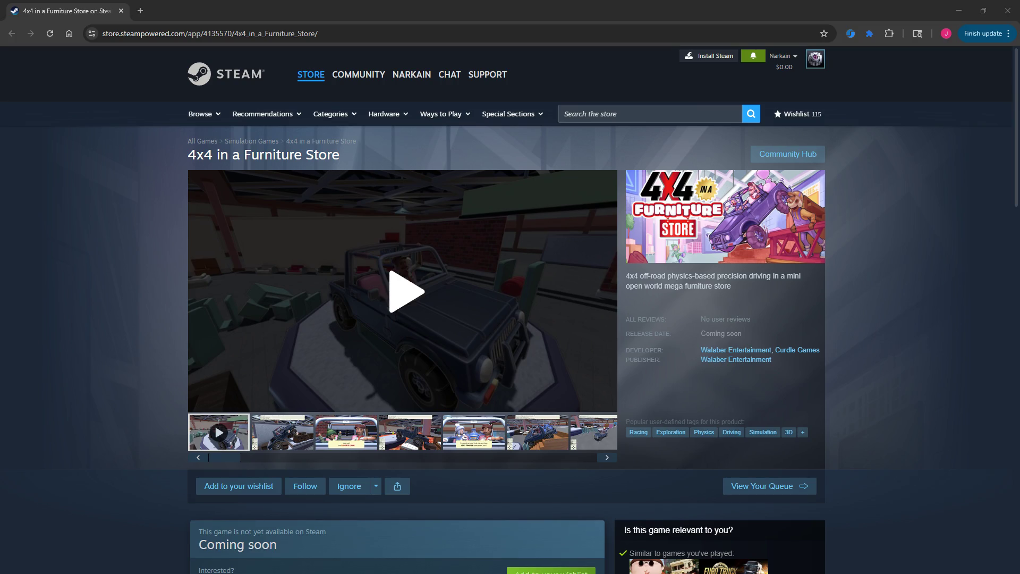
Play the 4x4 in a Furniture Store trailer in full screen, then exit full screen.
left_click(343, 386)
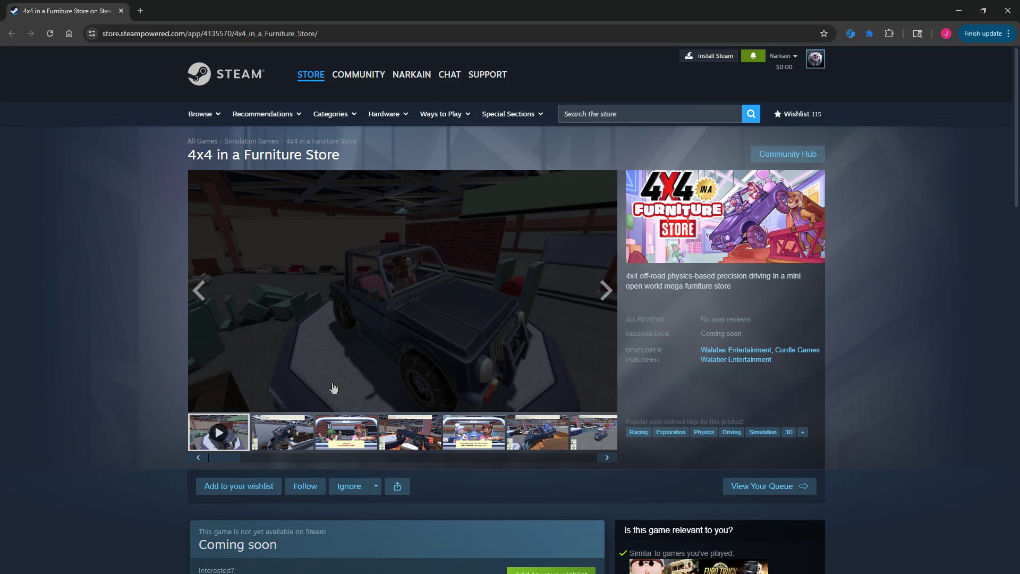
mouse_move(239, 402)
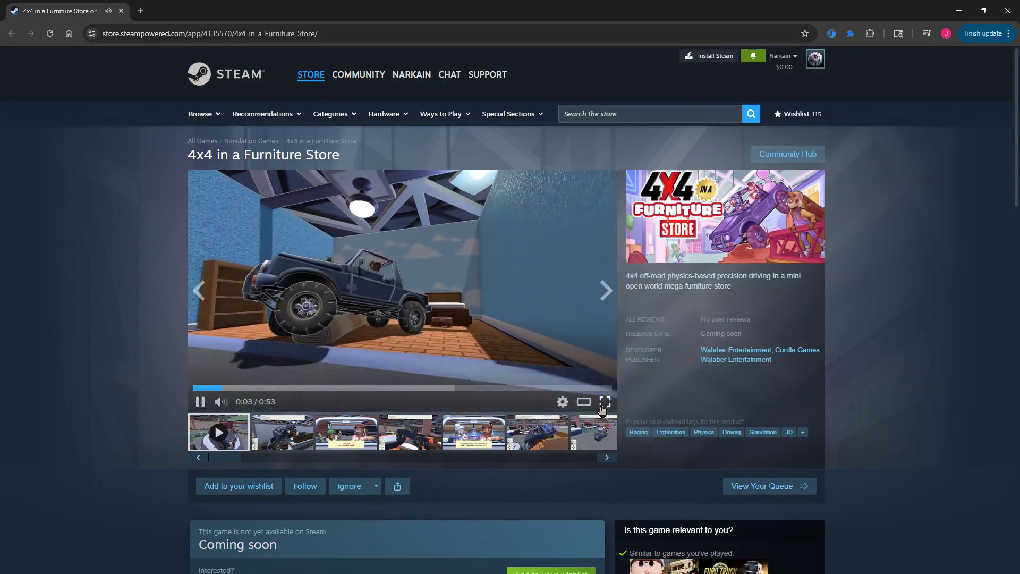
left_click(605, 401)
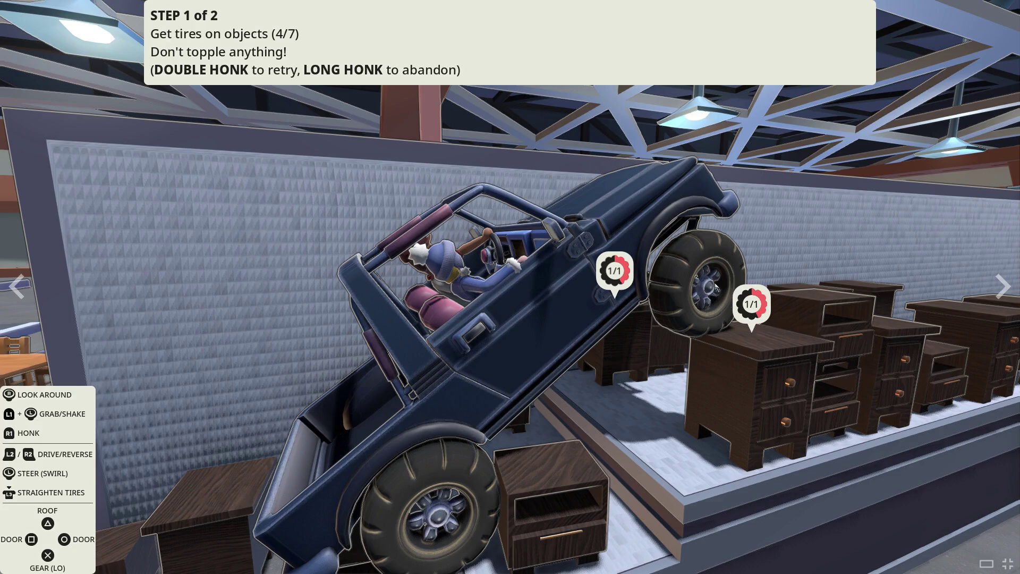
left_click(1007, 564)
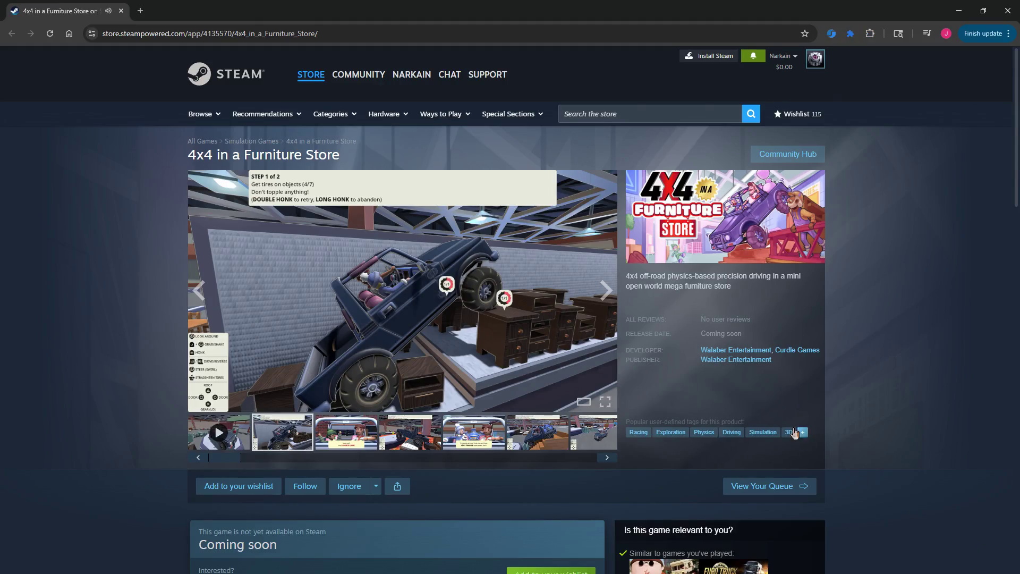
Browse the game's screenshots, scroll the store page, and pause the trailer at 0:13.
left_click(348, 340)
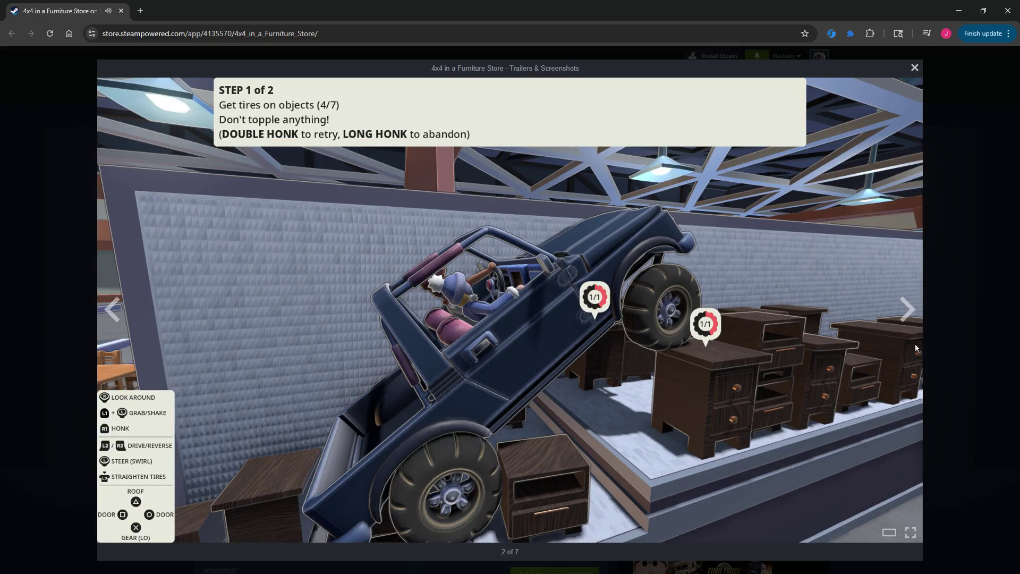
left_click(955, 335)
left_click(204, 439)
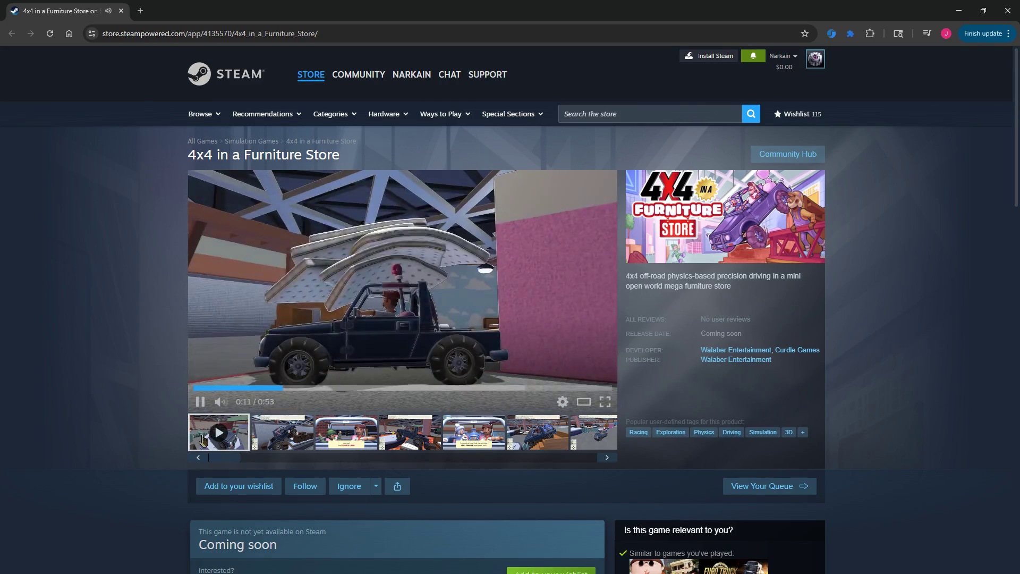
left_click(260, 445)
left_click(429, 433)
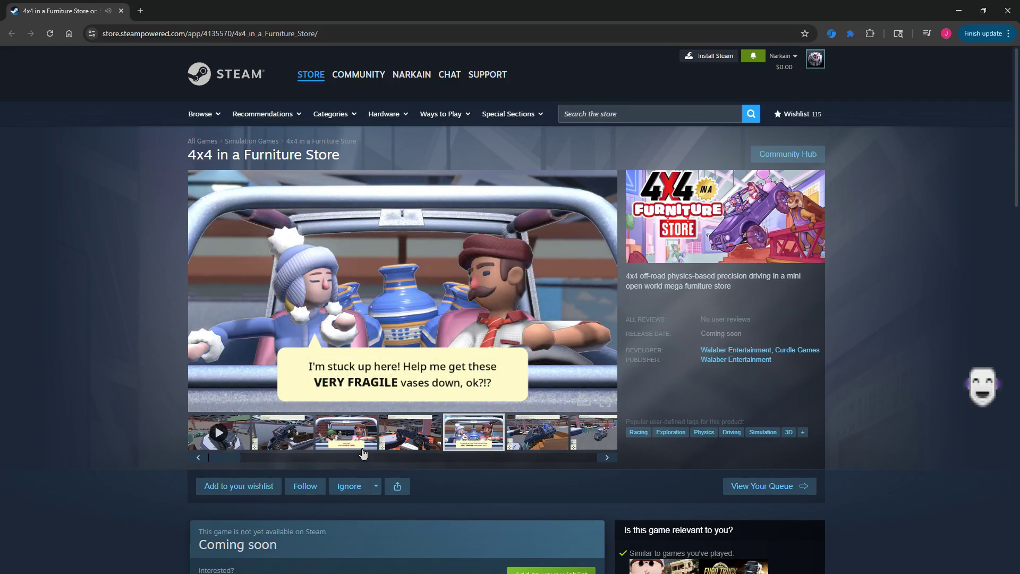
scroll(190, 406, "down", 3)
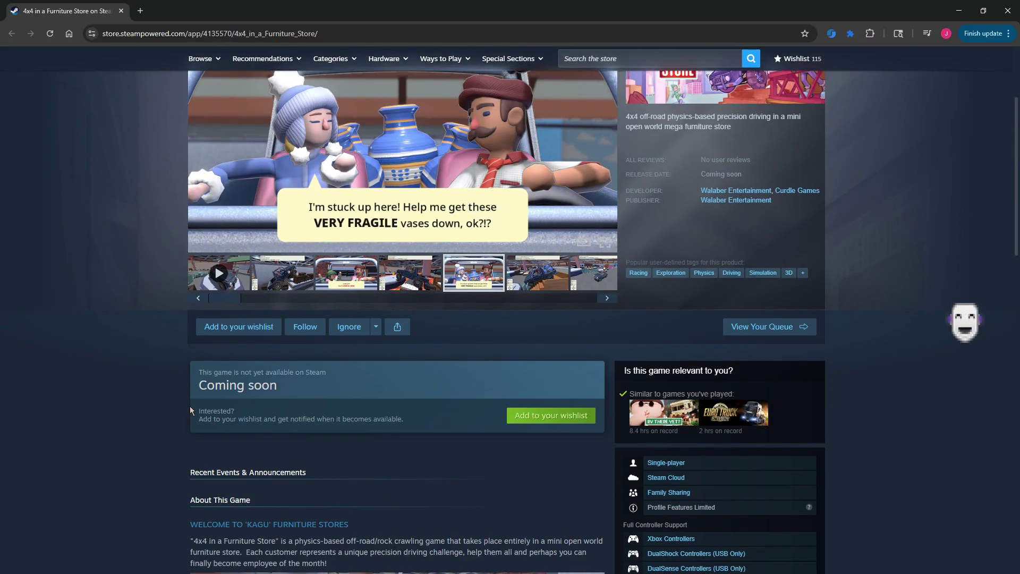
scroll(189, 405, "up", 3)
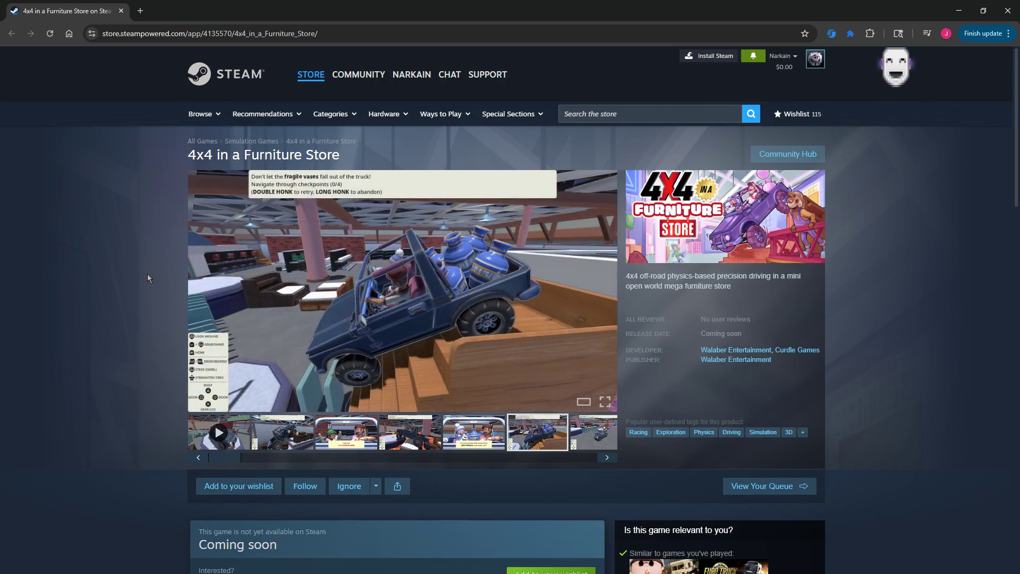
scroll(124, 282, "down", 2)
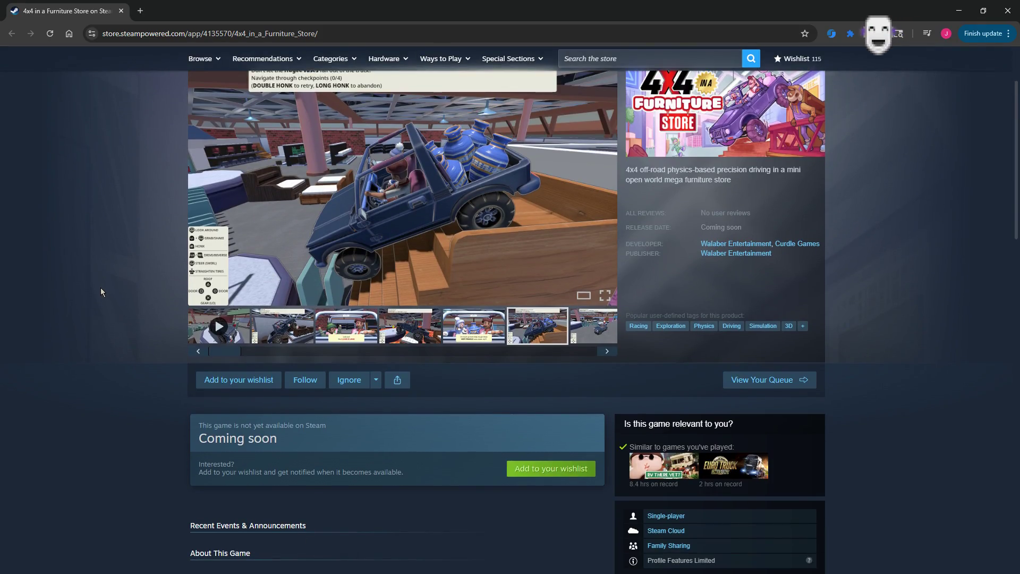
scroll(101, 288, "up", 2)
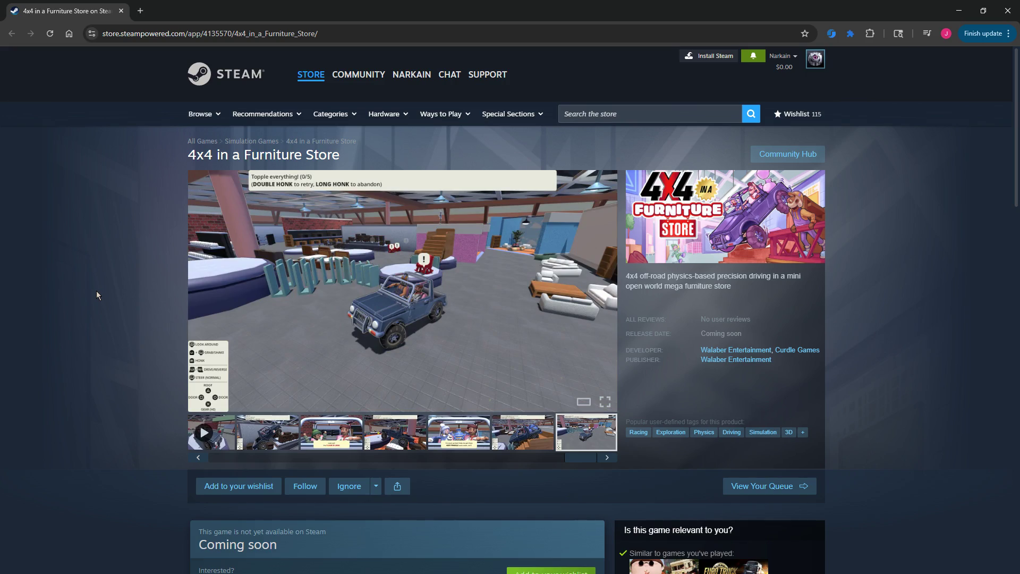
scroll(96, 291, "down", 1)
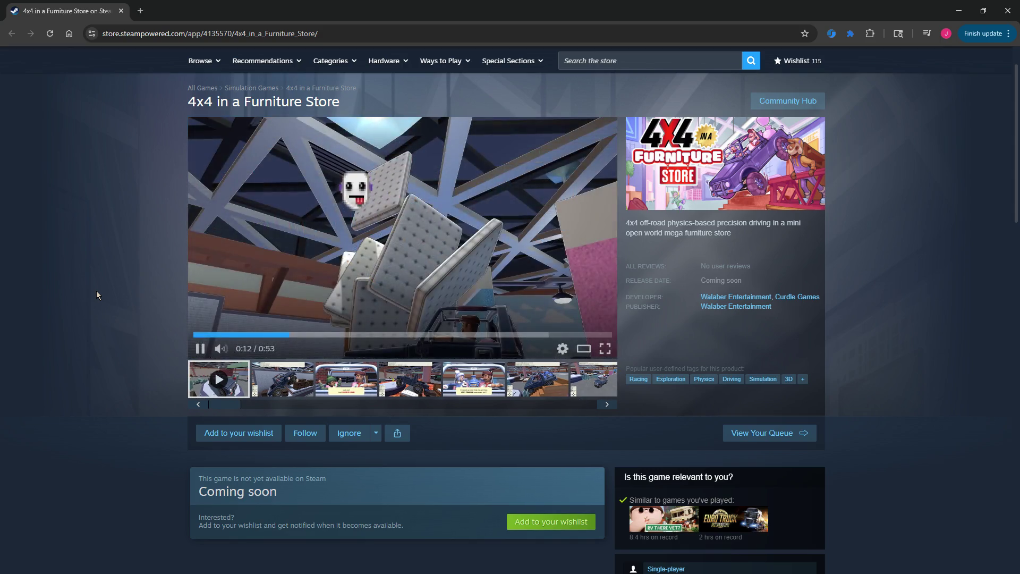
left_click(200, 349)
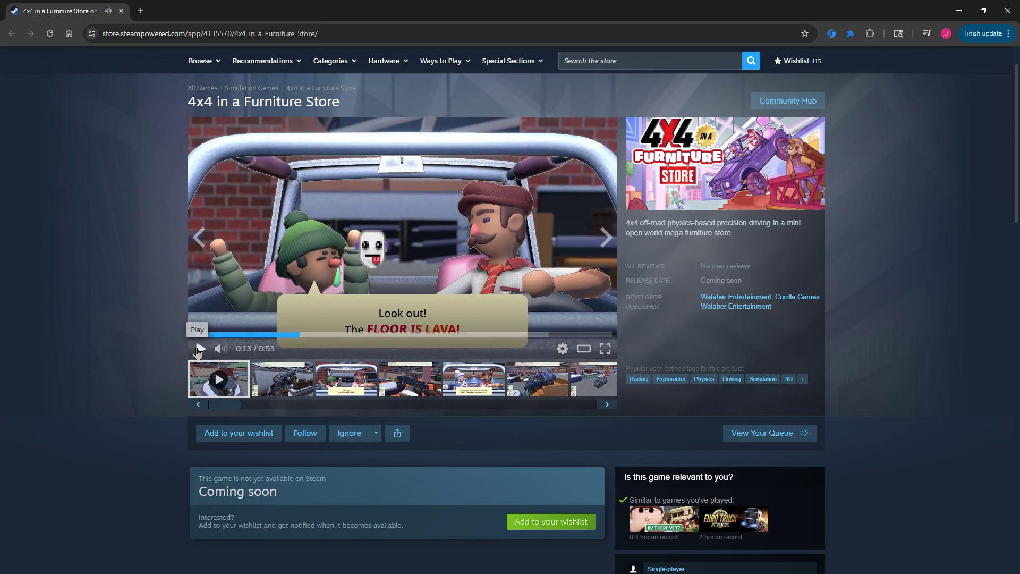
scroll(125, 281, "up", 1)
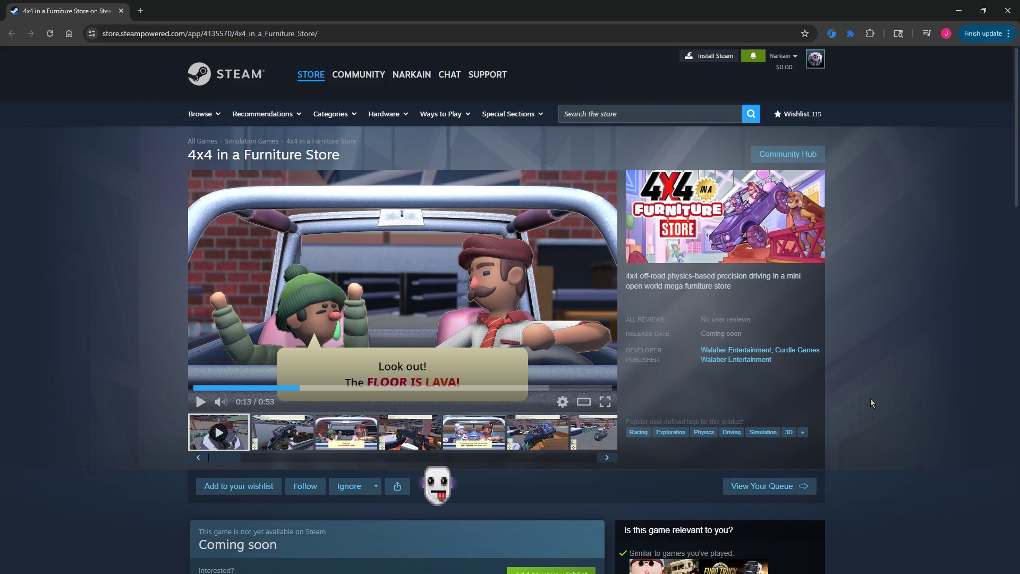
scroll(870, 398, "down", 1)
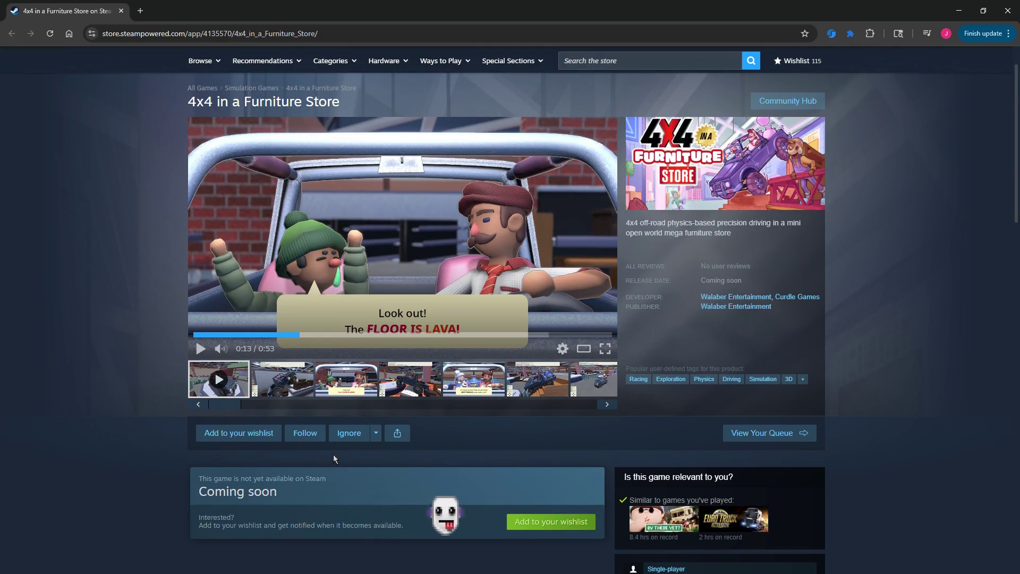
Add 4x4 in a Furniture Store to the wishlist, scroll the page, and close the browser.
left_click(241, 436)
scroll(215, 251, "down", 1)
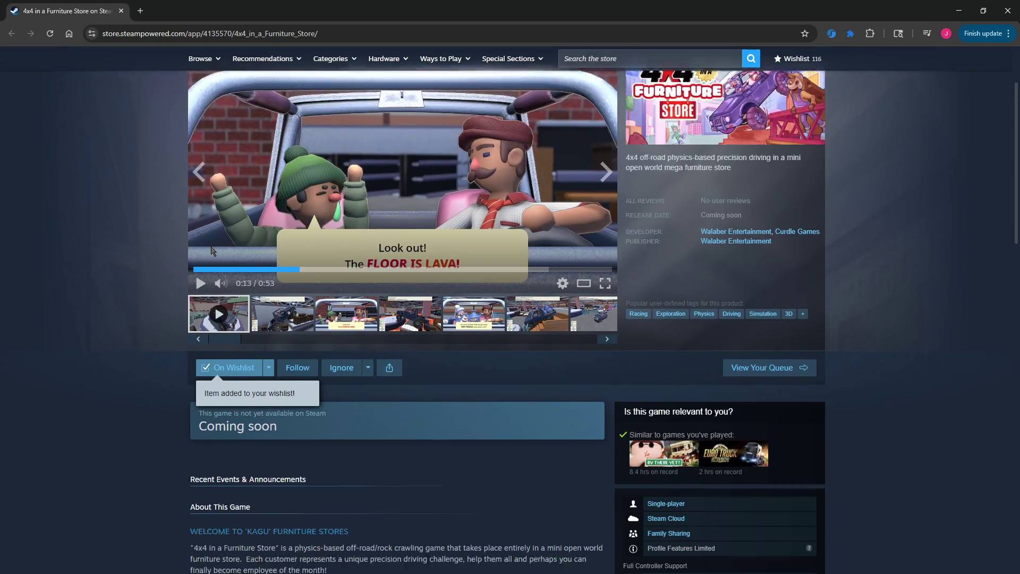
scroll(215, 250, "down", 2)
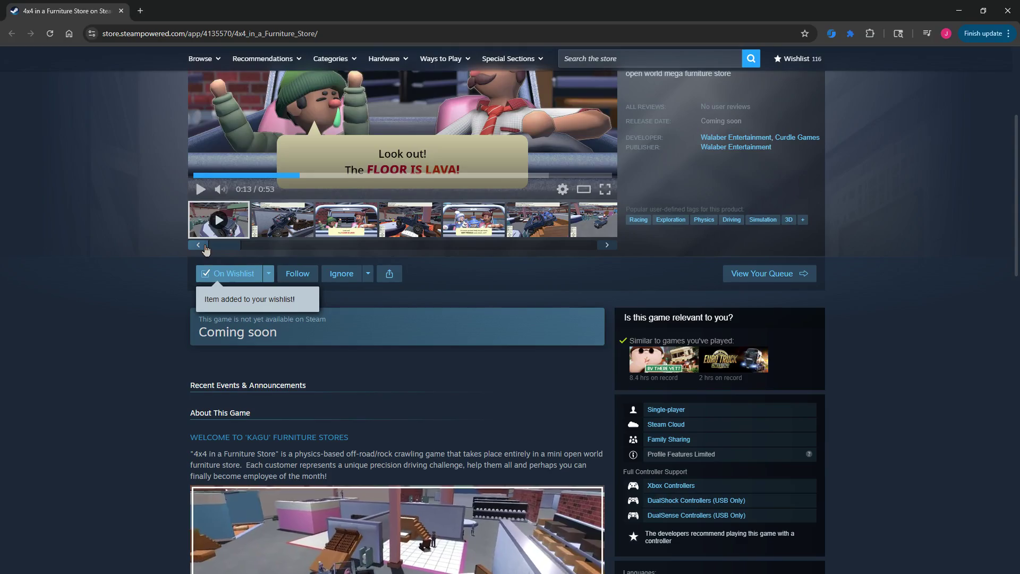
scroll(206, 249, "down", 2)
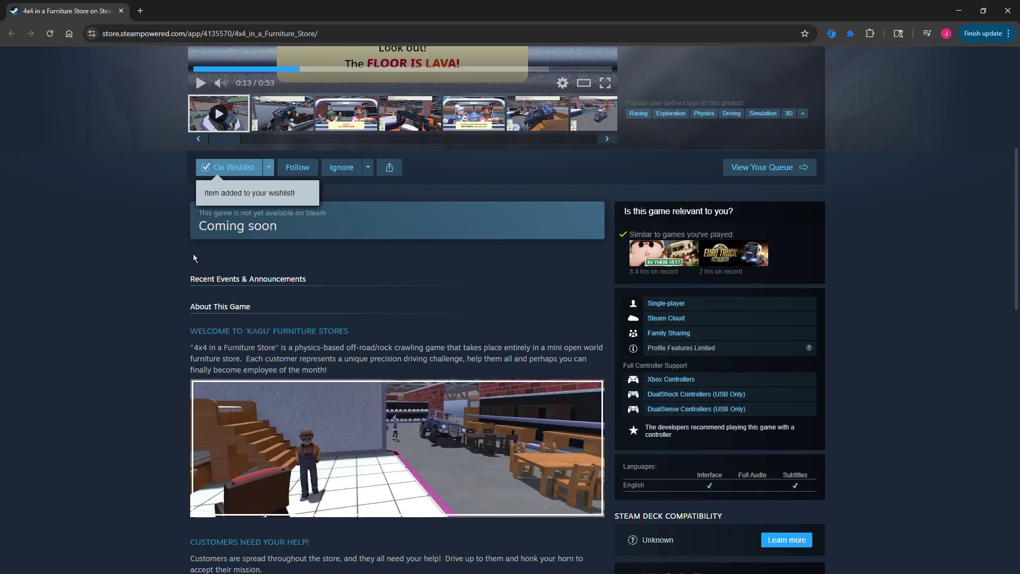
scroll(173, 267, "down", 8)
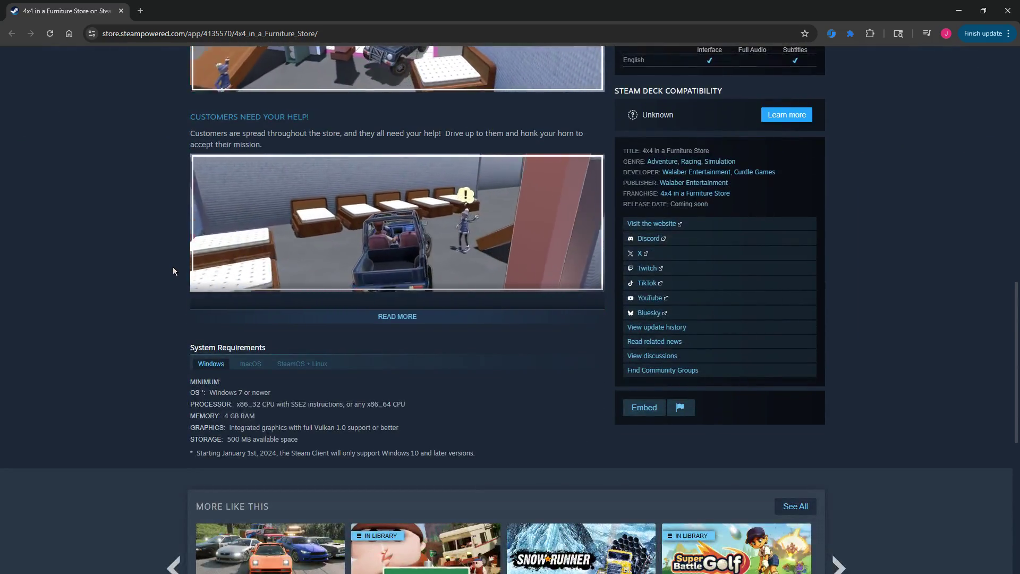
scroll(173, 267, "down", 4)
scroll(173, 267, "up", 5)
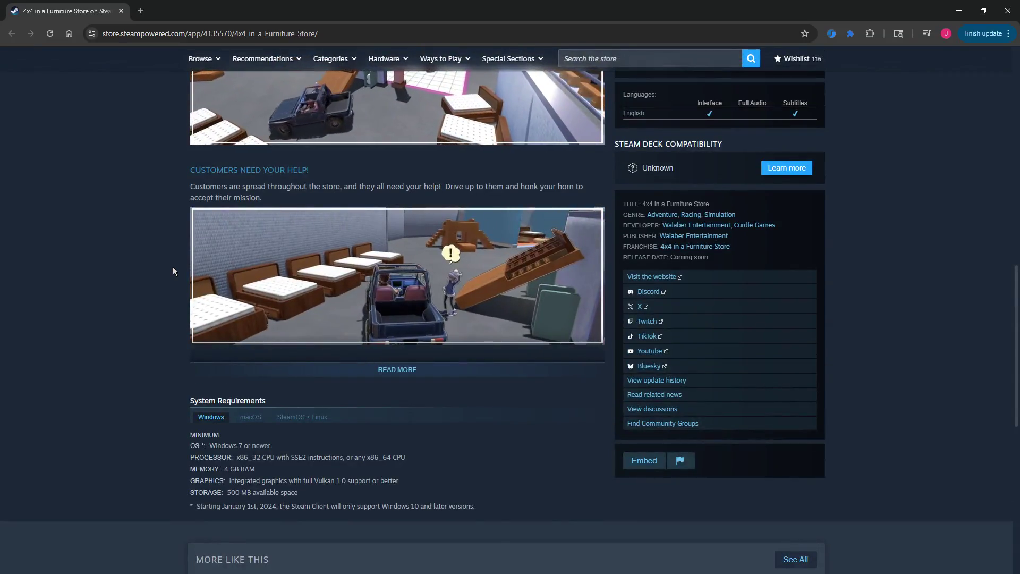
scroll(173, 266, "up", 7)
scroll(173, 267, "up", 6)
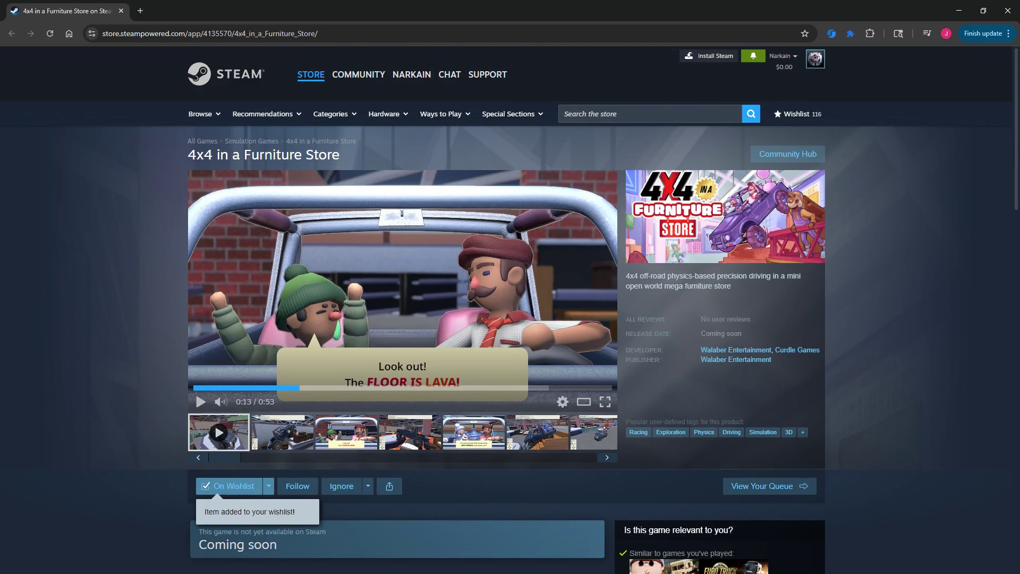
left_click(122, 11)
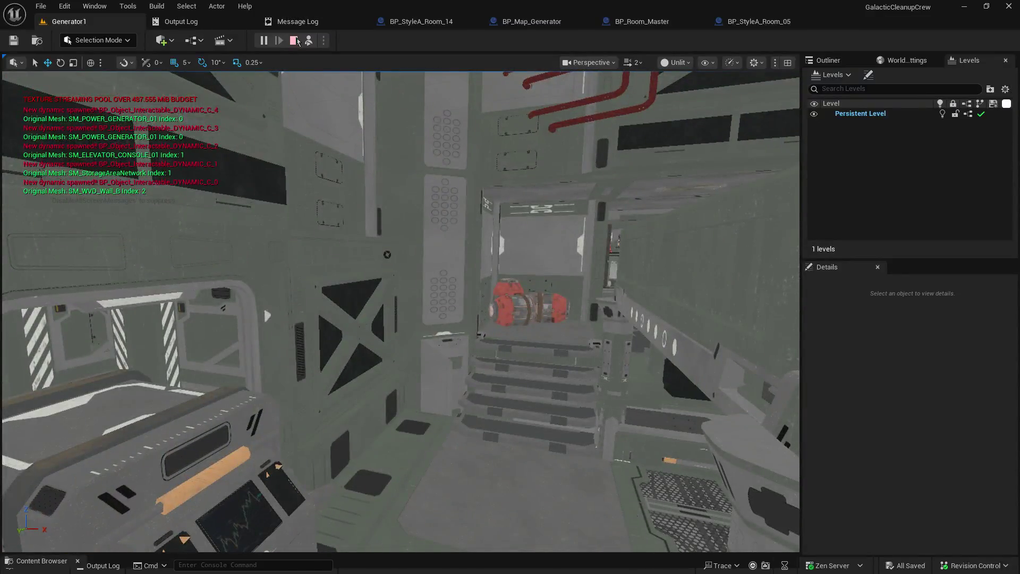
Stop the Generator1 session, look around the empty level, and switch to BP_StyleA_Room_05.
left_click(293, 40)
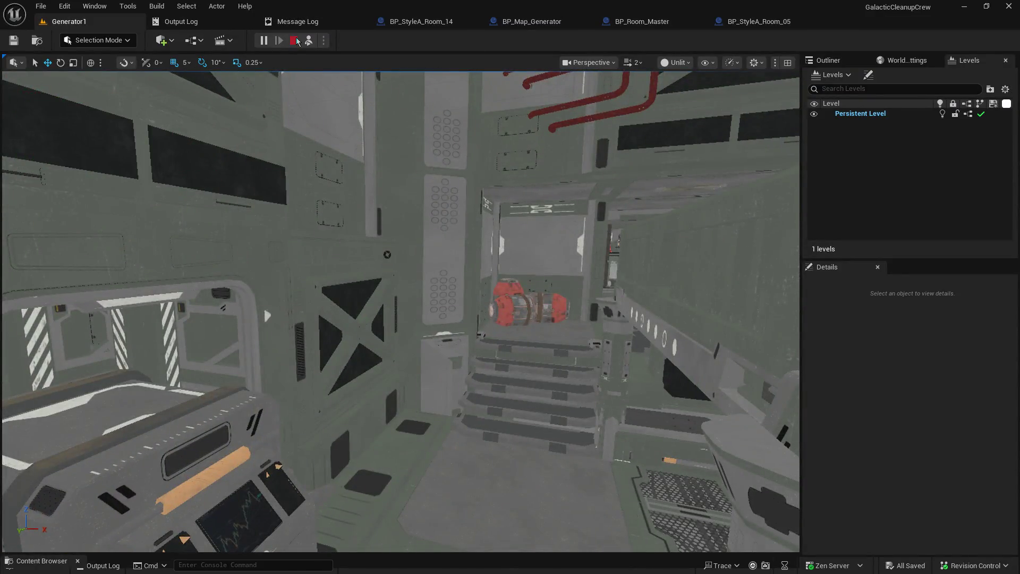
mouse_move(504, 234)
left_mouse_down()
mouse_move(518, 234)
mouse_move(468, 229)
left_mouse_up()
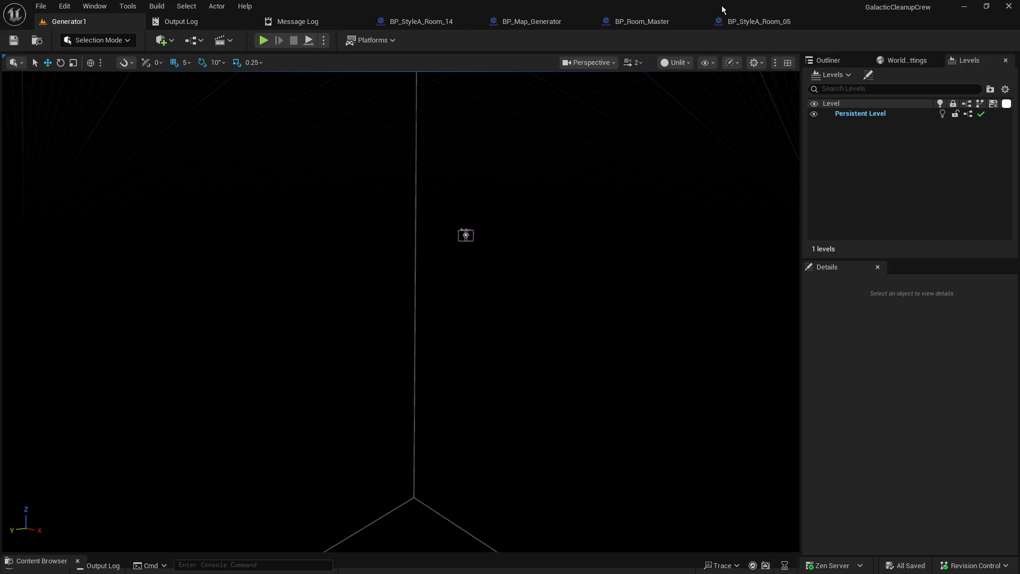
left_click(754, 21)
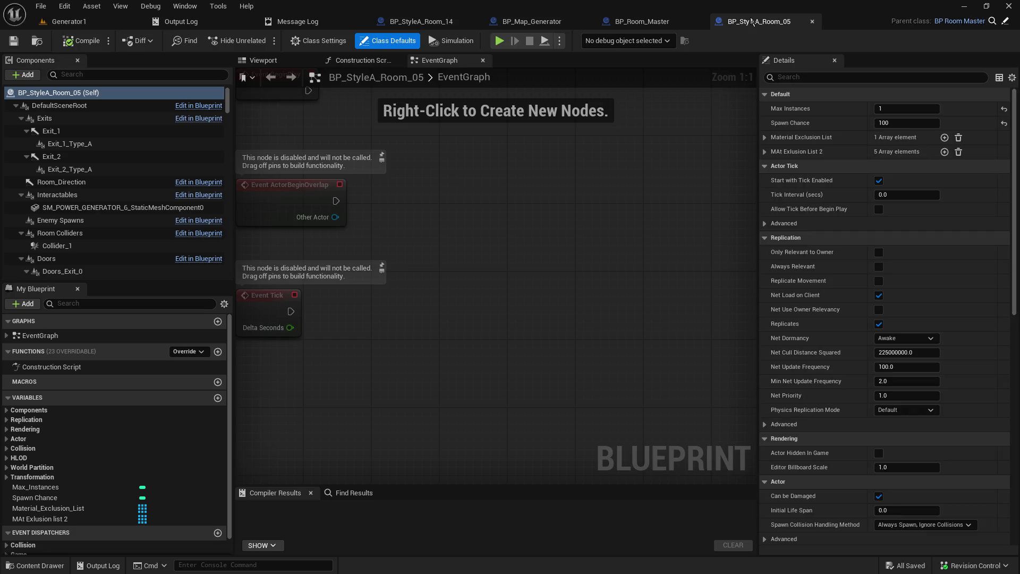
Close the BP_StyleA_Room_05 and BP_StyleA_Room_14 blueprint tabs.
left_click(812, 23)
left_click(443, 26)
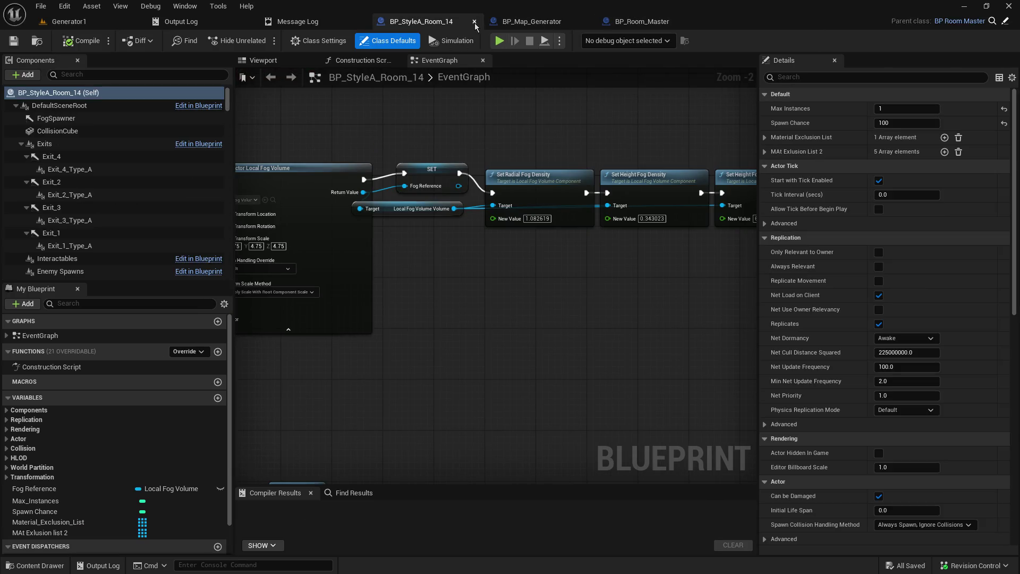
left_click(474, 22)
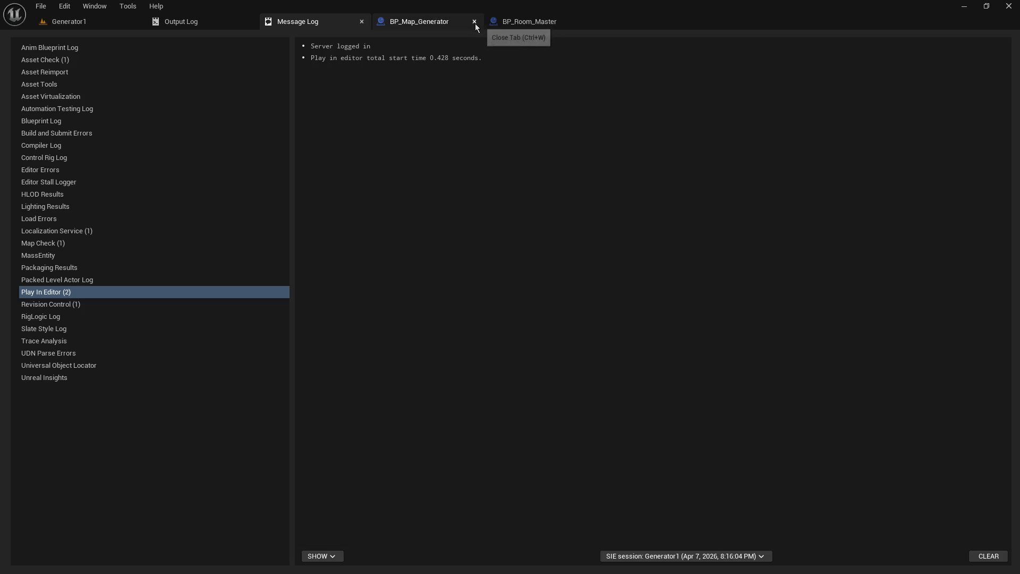
From Generator1, show the 1_StyleA folder in the Content Browser and open BP_StyleA_Room_14.
left_click(77, 27)
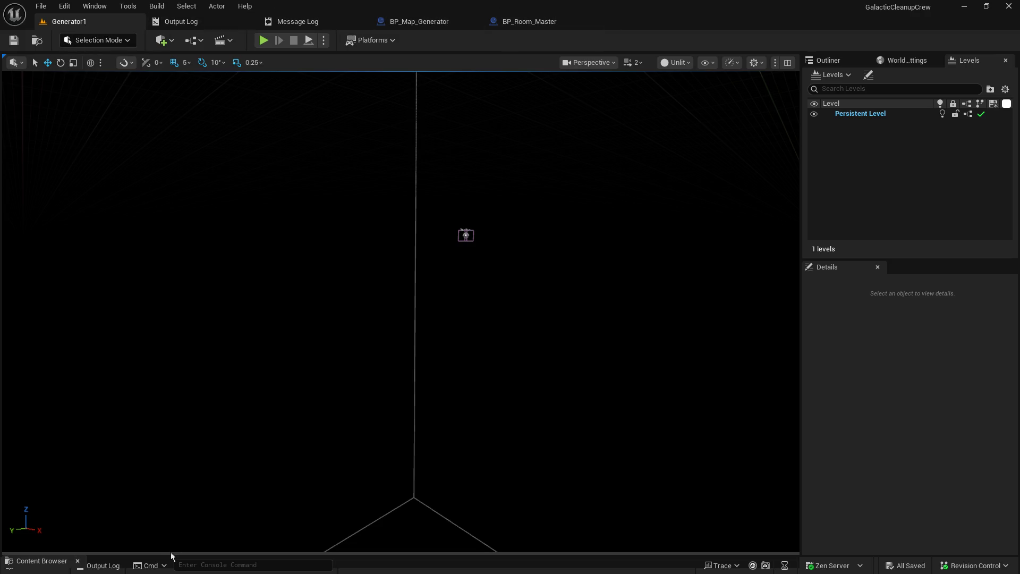
left_click_drag(168, 554, 205, 289)
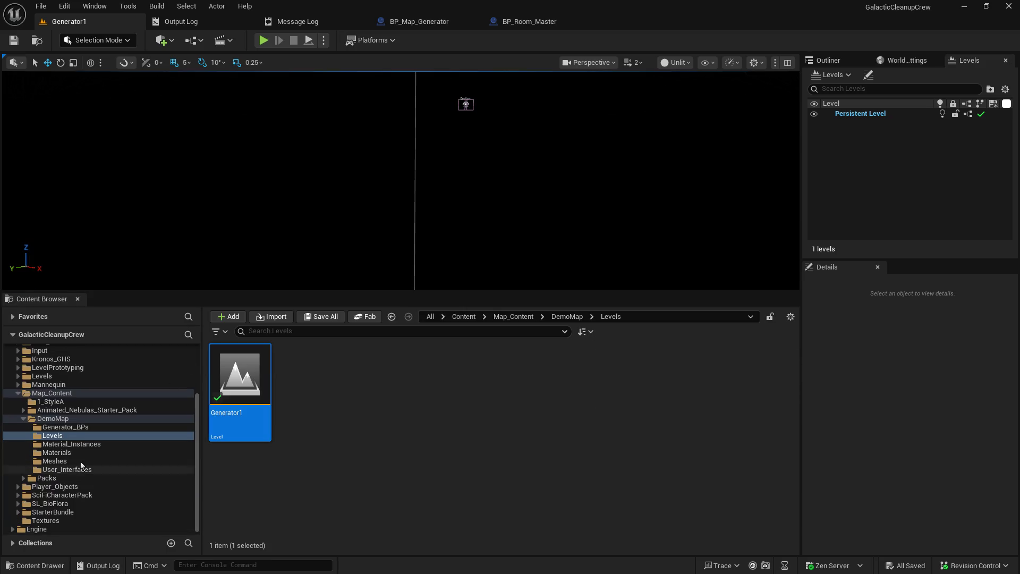
left_click(50, 401)
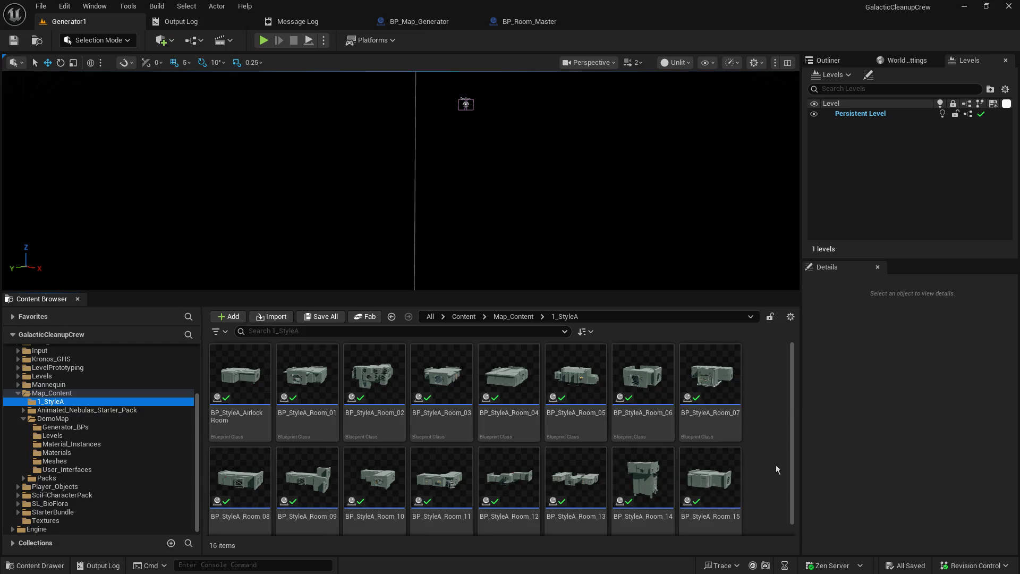
double_click(638, 494)
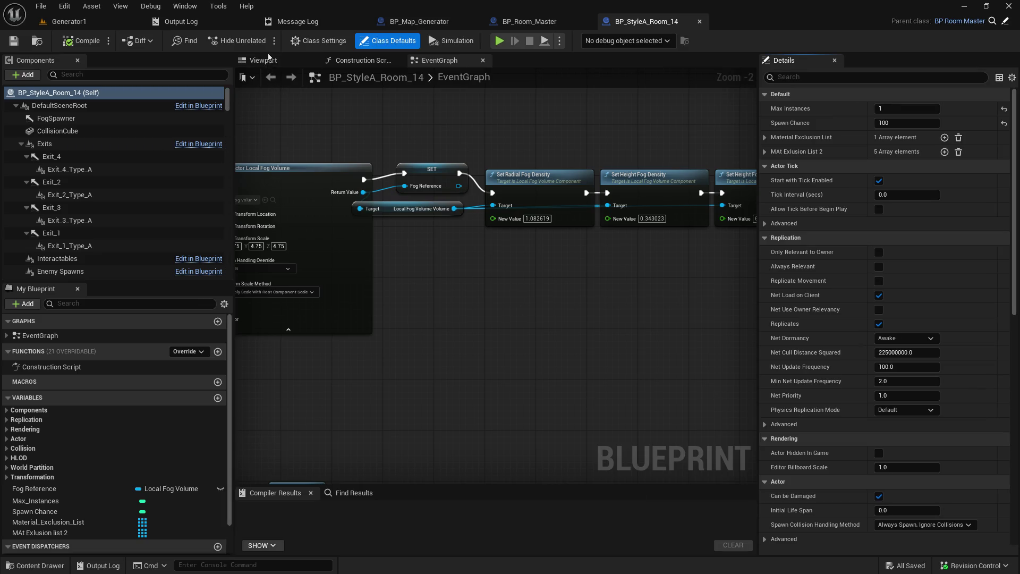
Show BP_StyleA_Room_14 in its 3D Viewport and zoom the camera into the room.
left_click(269, 59)
scroll(496, 285, "up", 10)
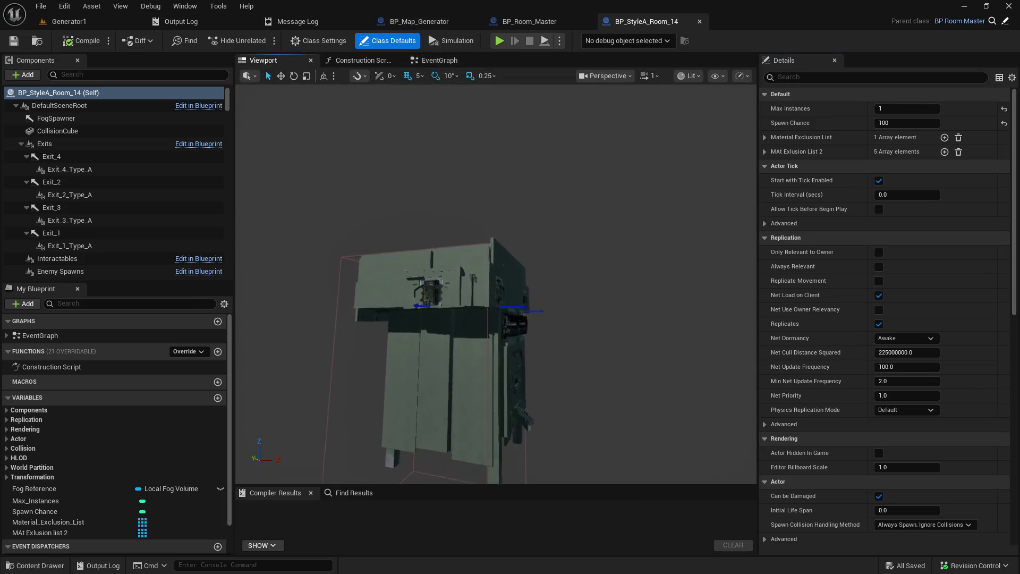
scroll(496, 284, "up", 10)
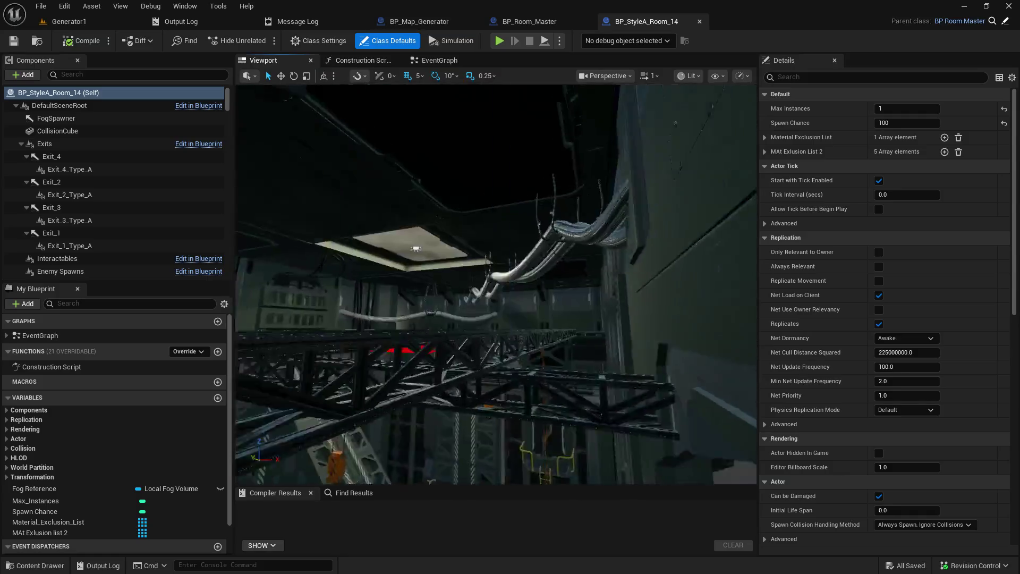
scroll(496, 284, "up", 10)
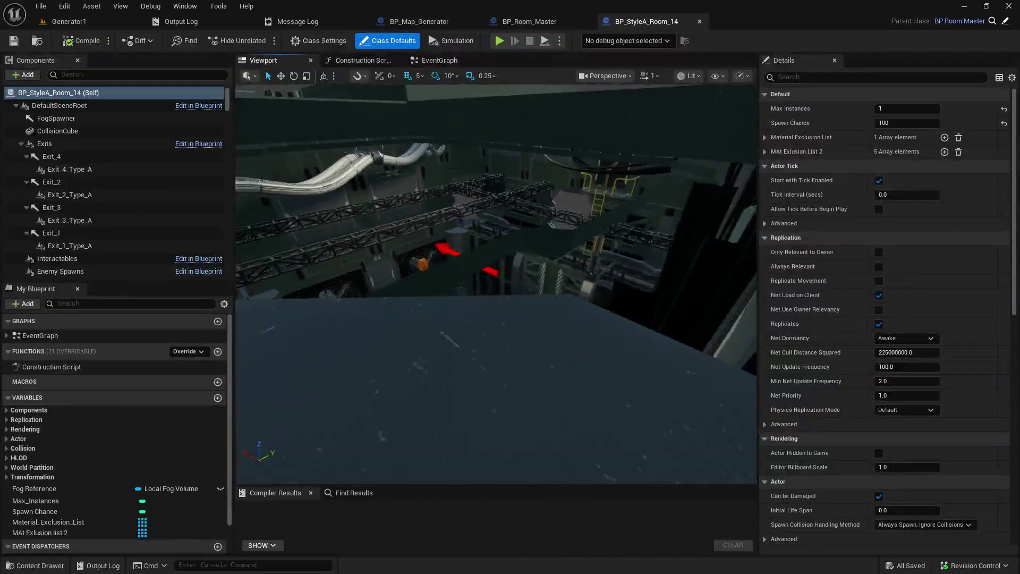
scroll(496, 284, "up", 10)
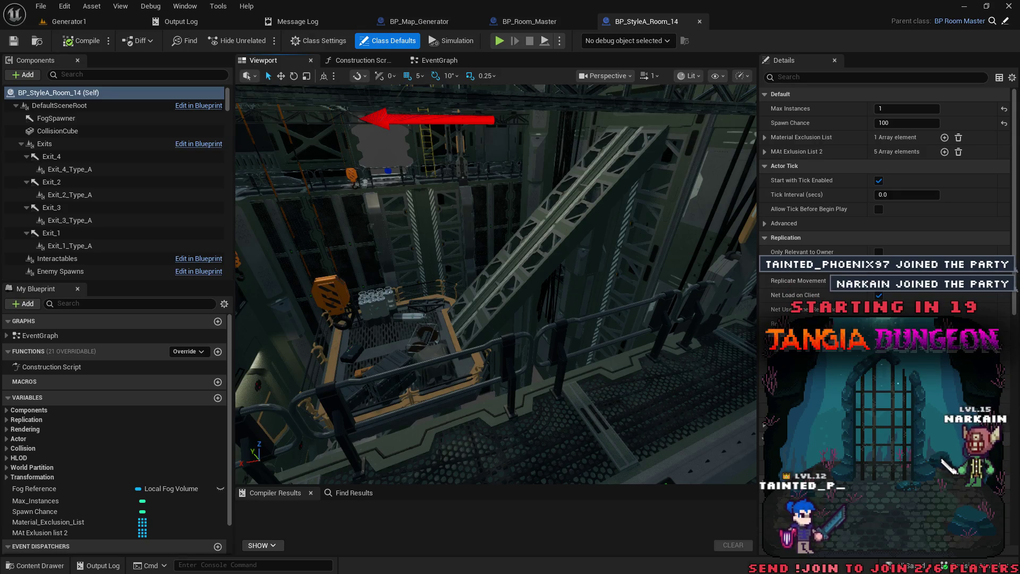
Check the elevator wall, CollisionCube and Collider_1 components, then frame CollisionCube in the viewport.
left_click(637, 280)
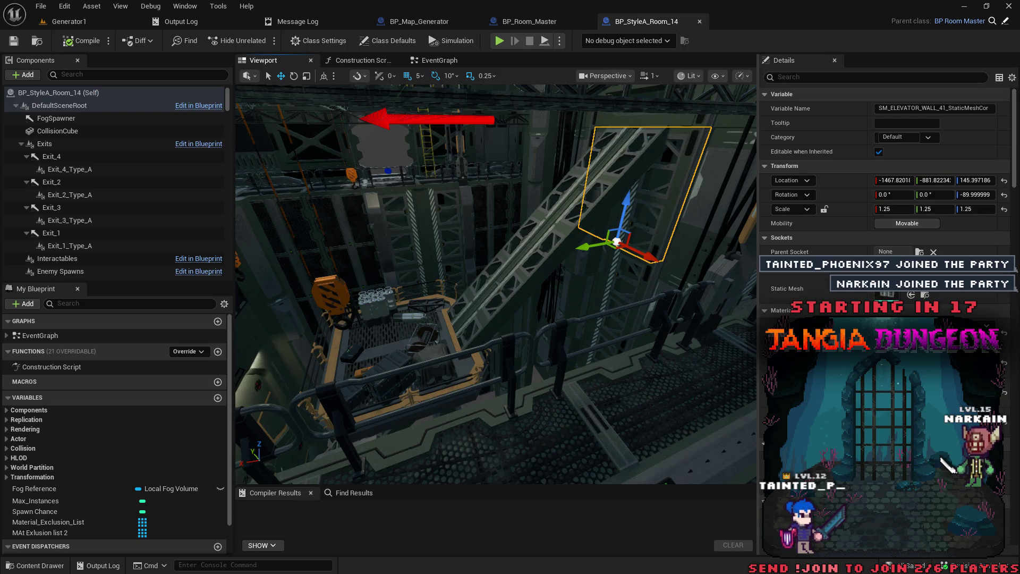
left_click(58, 130)
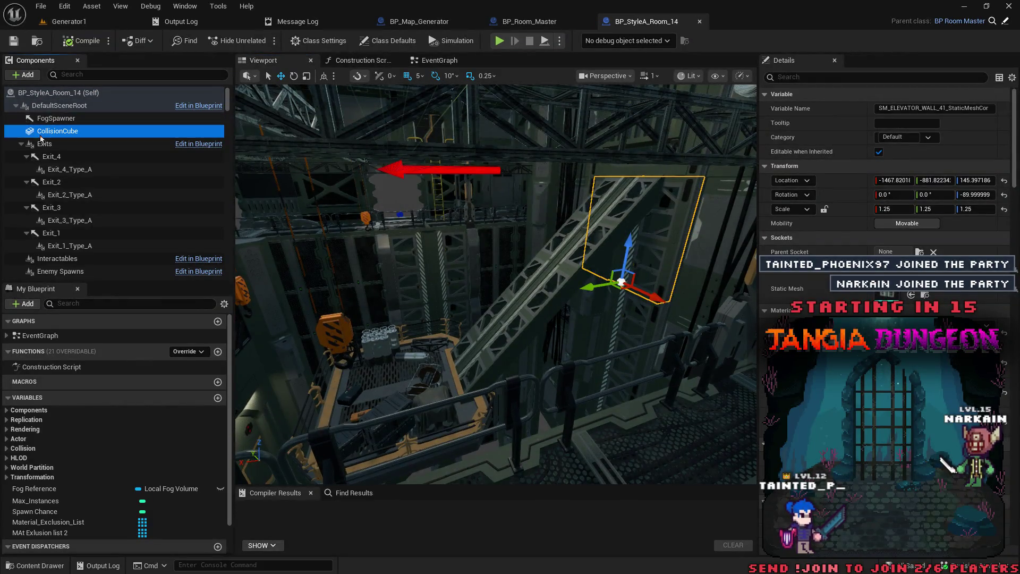
left_click_drag(321, 226, 319, 175)
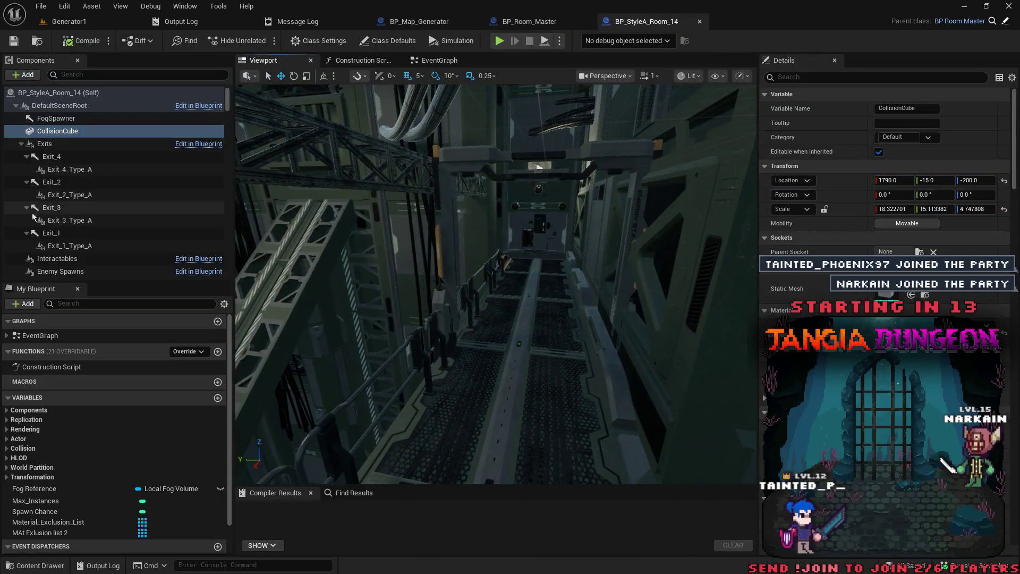
scroll(122, 245, "down", 2)
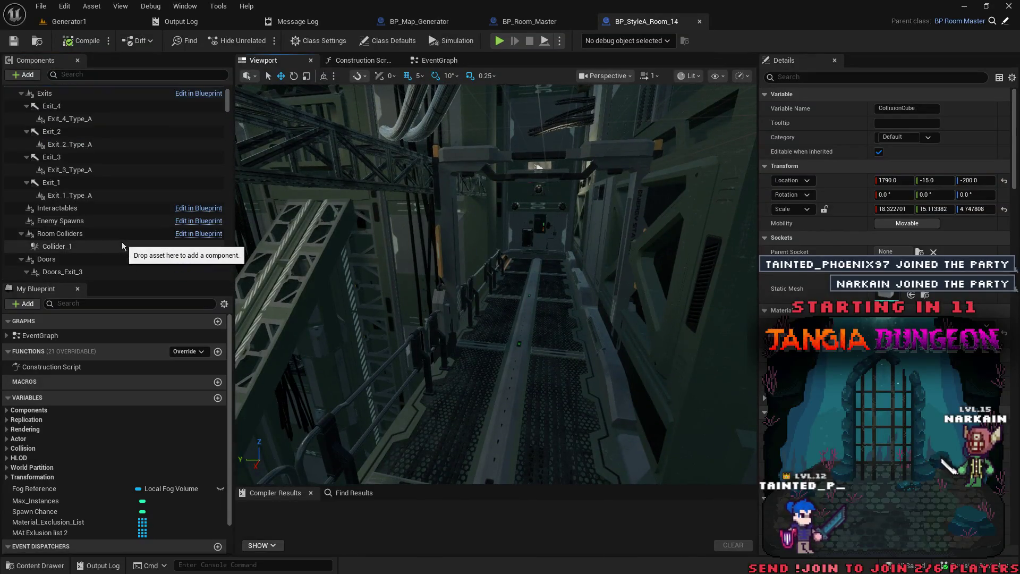
left_click(122, 245)
scroll(122, 246, "up", 2)
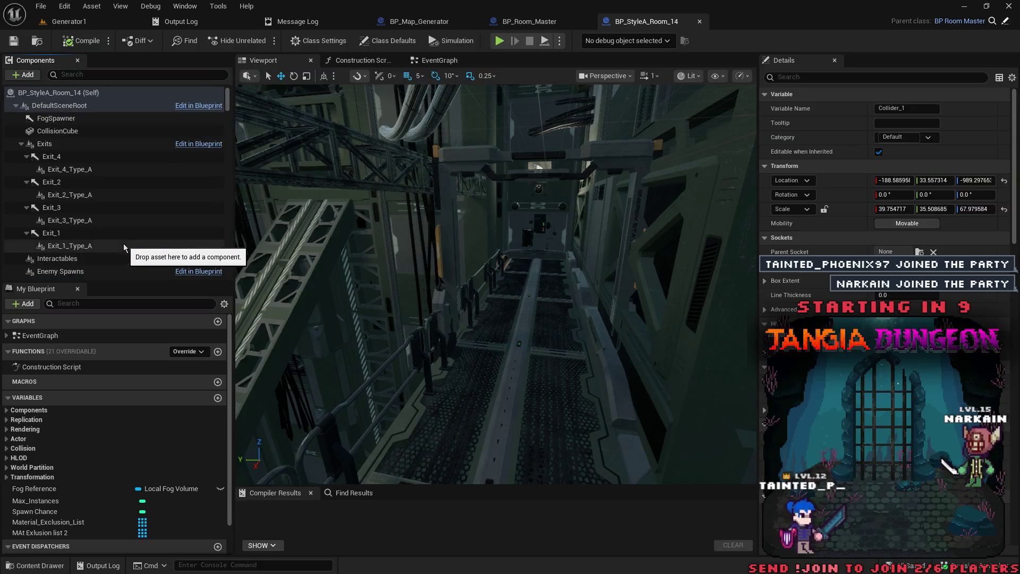
left_click(98, 135)
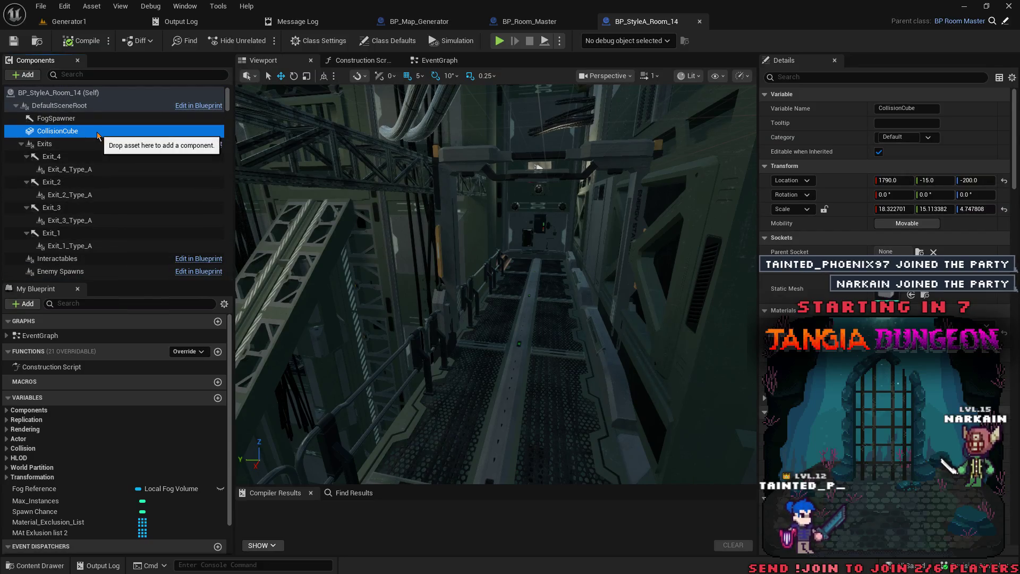
key("f")
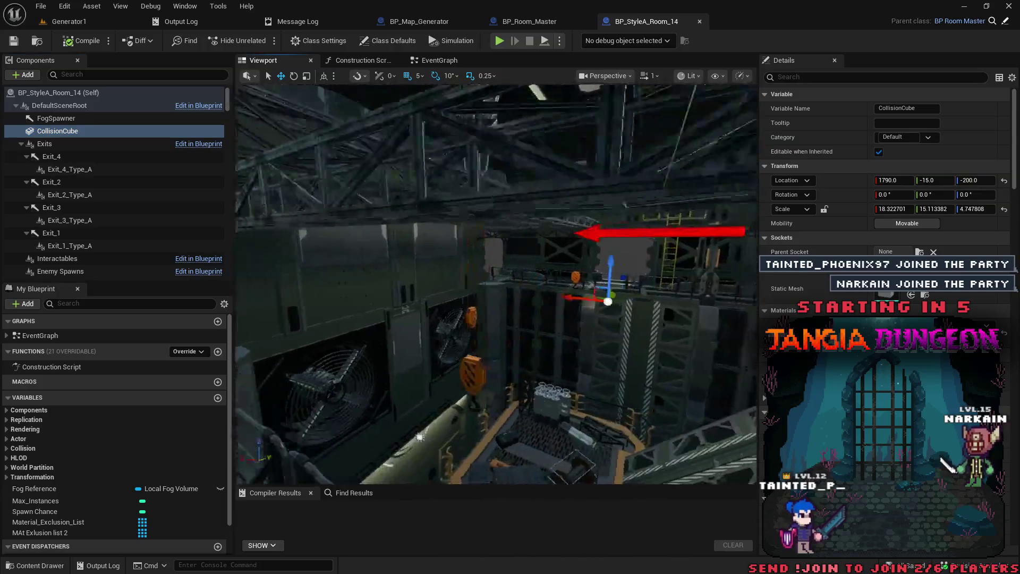
Compare Collider_1 from the walkway, then reselect and frame CollisionCube.
mouse_move(496, 285)
left_mouse_down()
mouse_move(462, 279)
mouse_move(513, 236)
left_mouse_up()
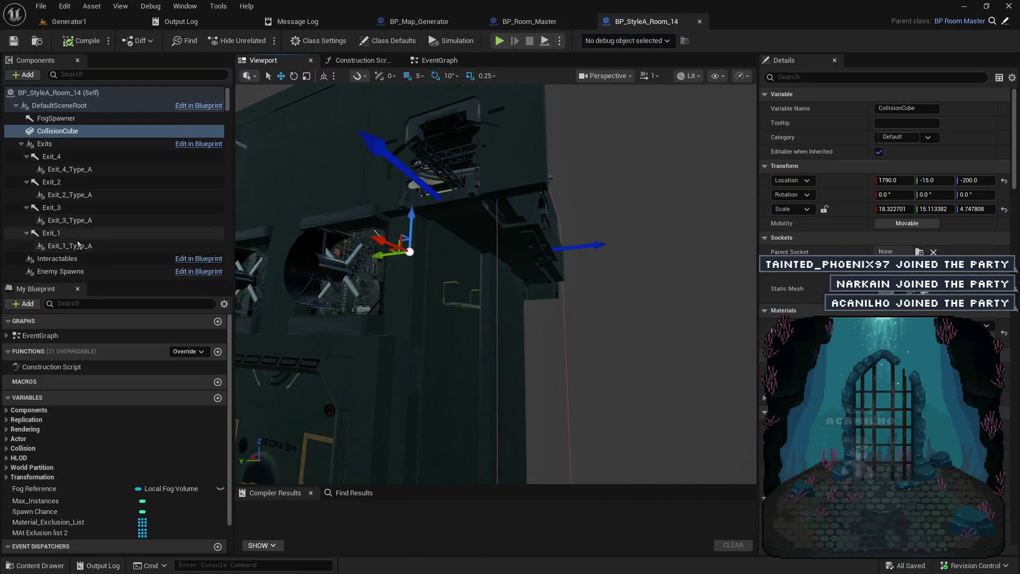
scroll(80, 249, "down", 3)
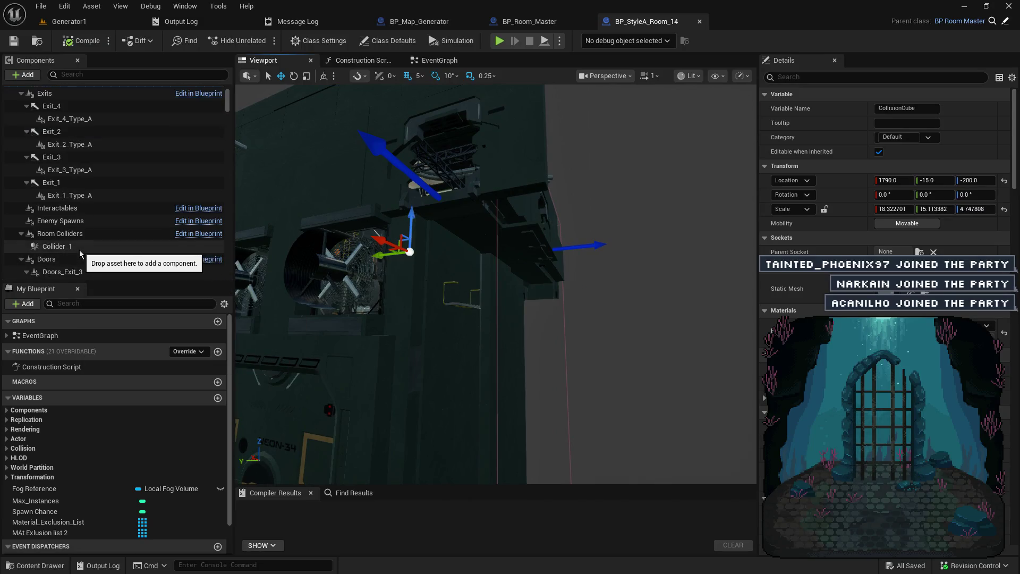
left_click(58, 246)
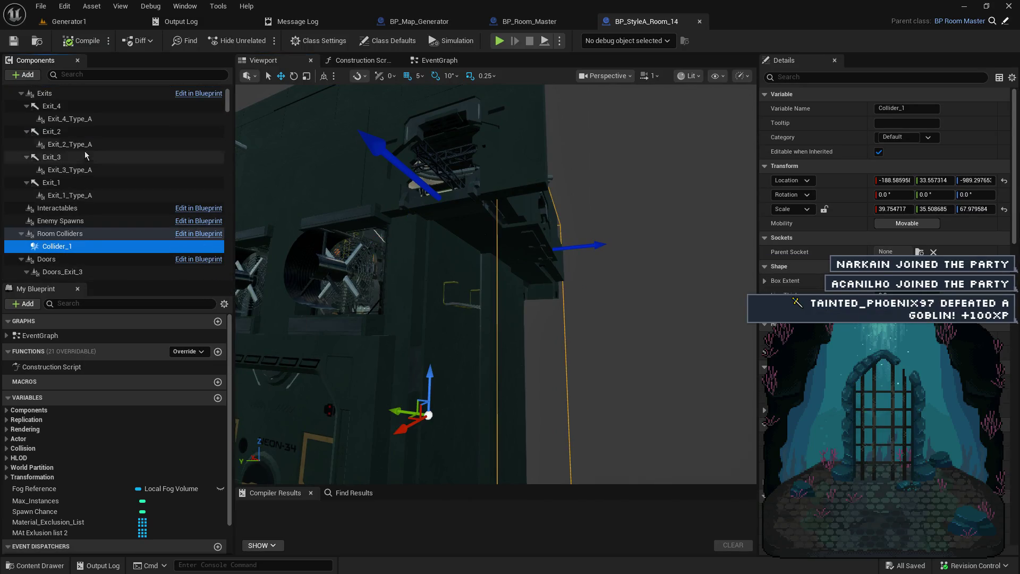
scroll(80, 144, "up", 3)
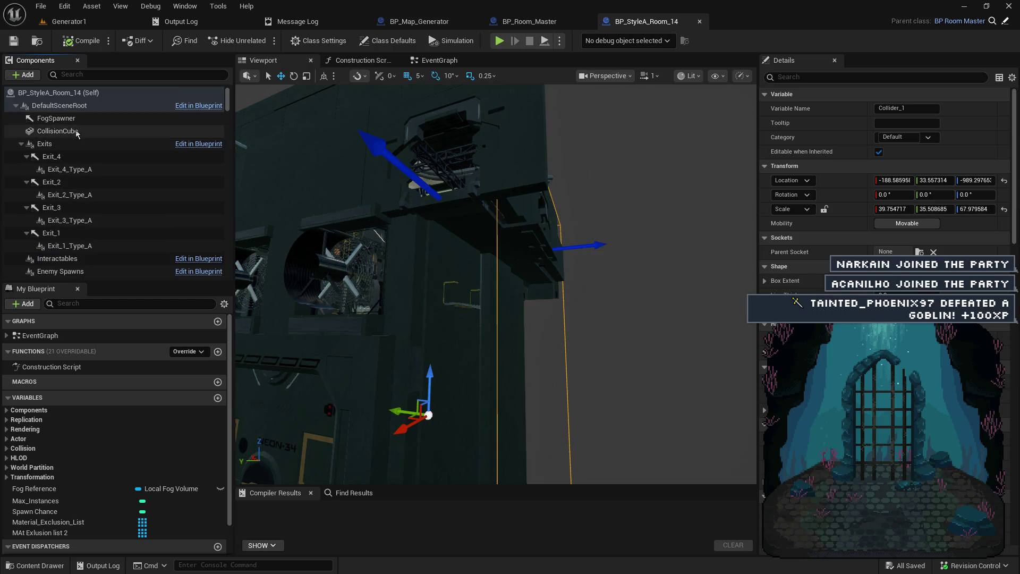
left_click(76, 132)
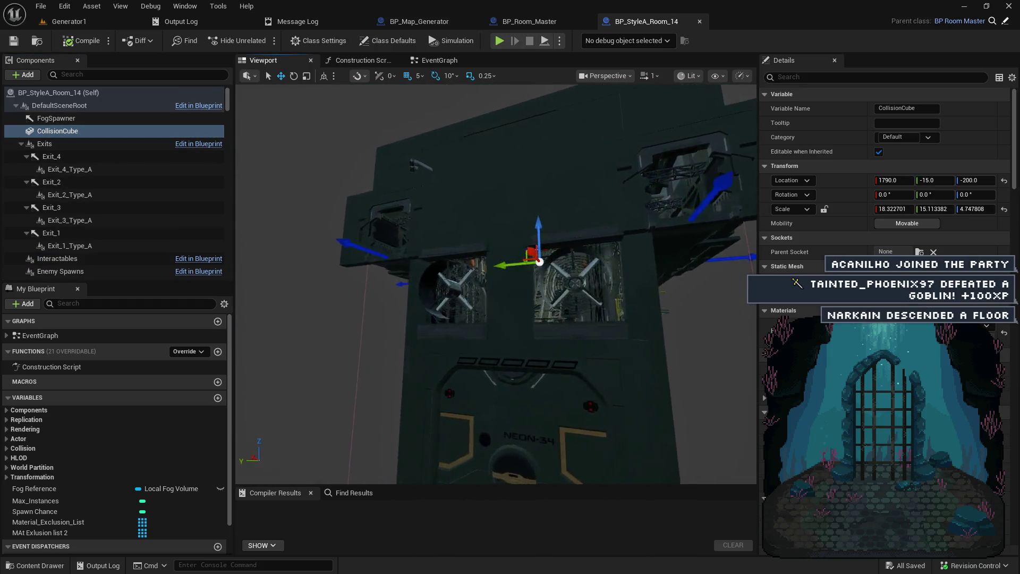
key("f")
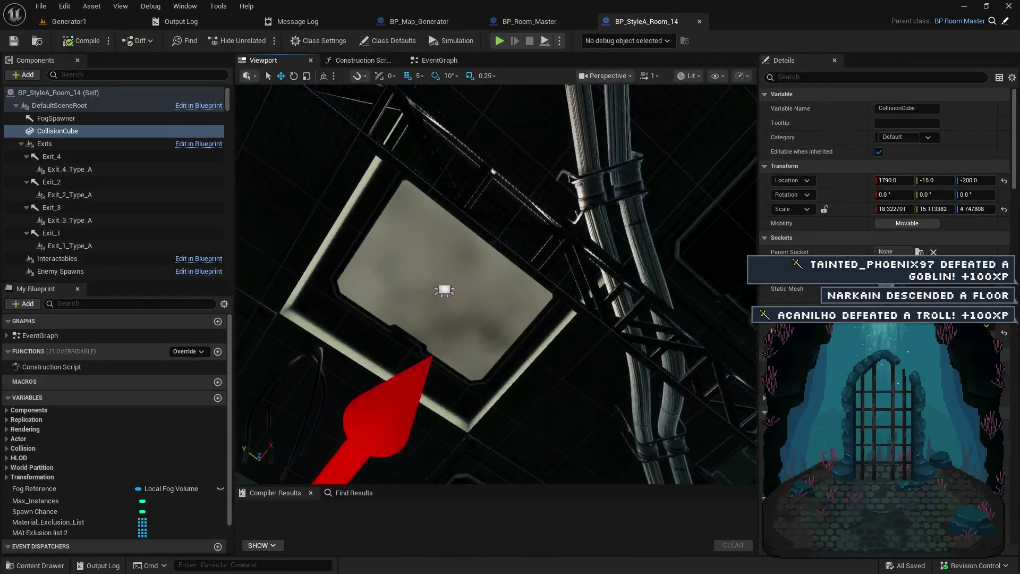
Orbit the camera over the pipes, catwalks, doorway ceiling and lit platform near CollisionCube.
scroll(496, 284, "up", 2)
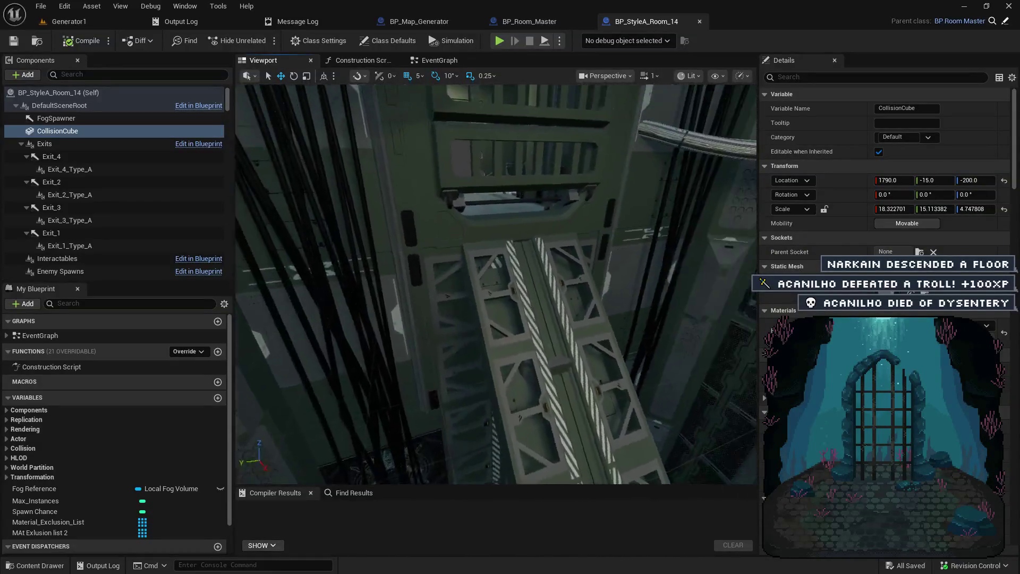
left_click_drag(496, 284, 496, 202)
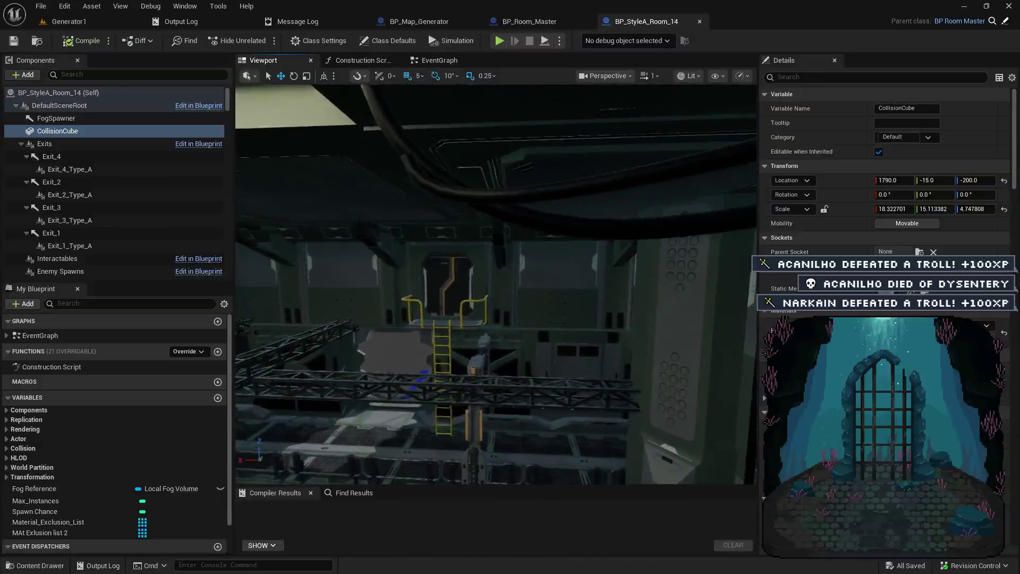
left_click_drag(497, 284, 496, 213)
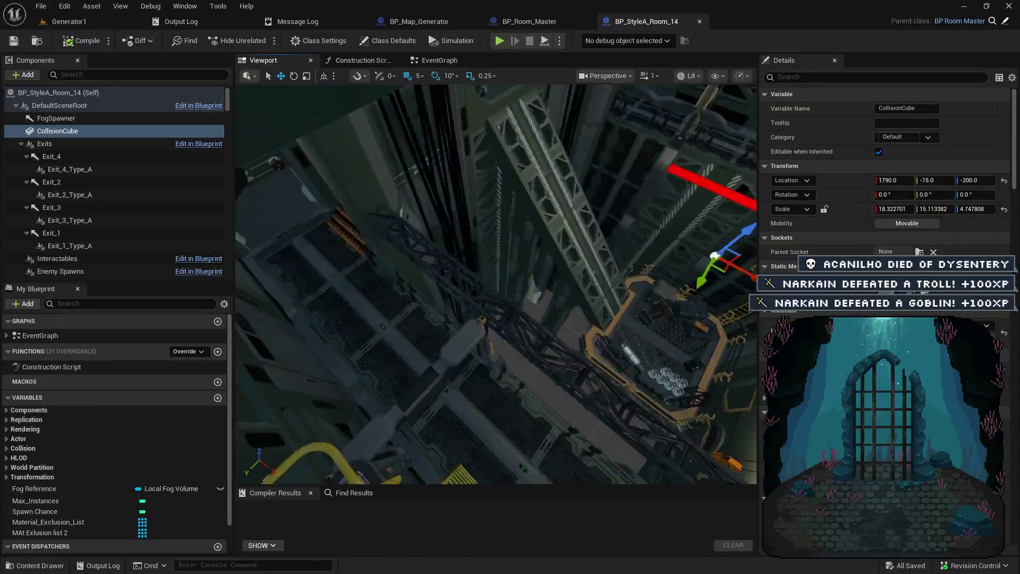
left_click_drag(496, 285, 496, 228)
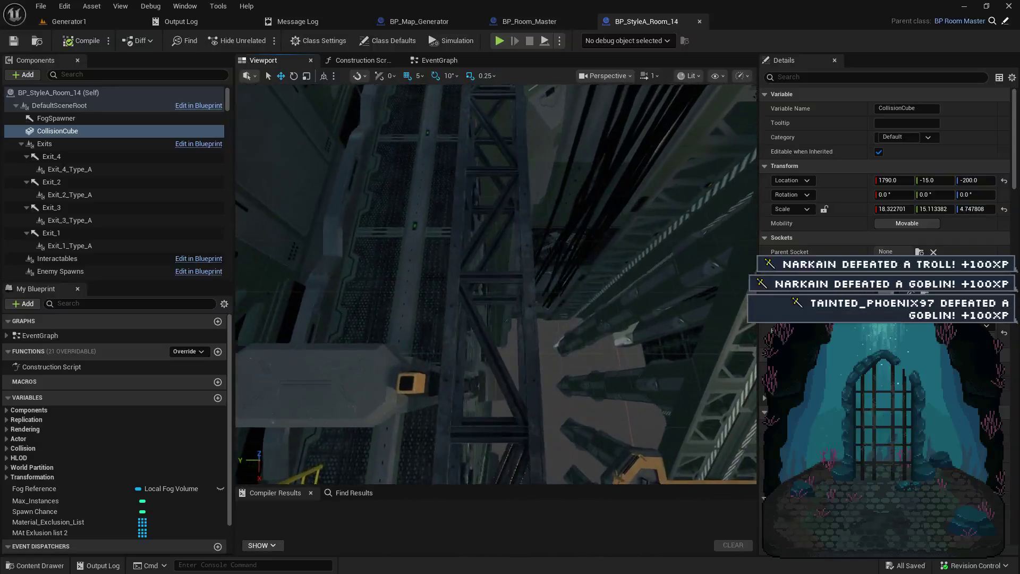
left_click_drag(496, 284, 496, 228)
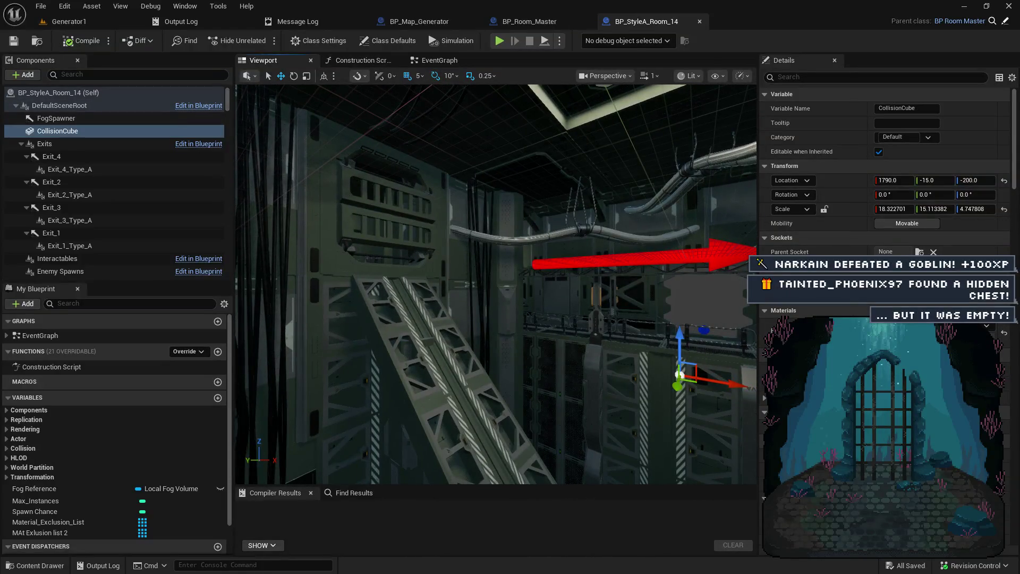
Switch the viewport to Visibility Collision view and frame the magenta CollisionCube wall.
left_click(692, 78)
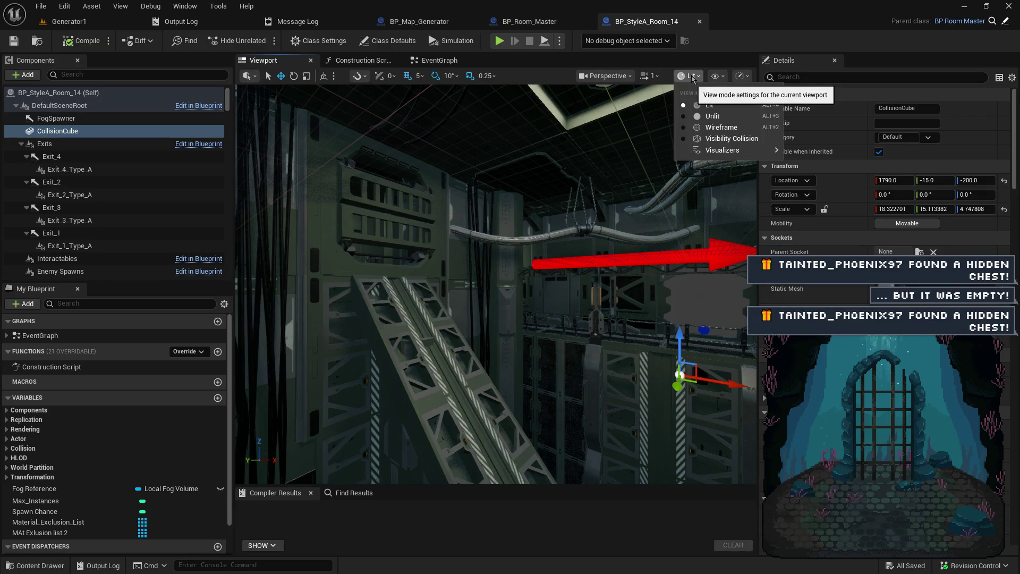
left_click(692, 77)
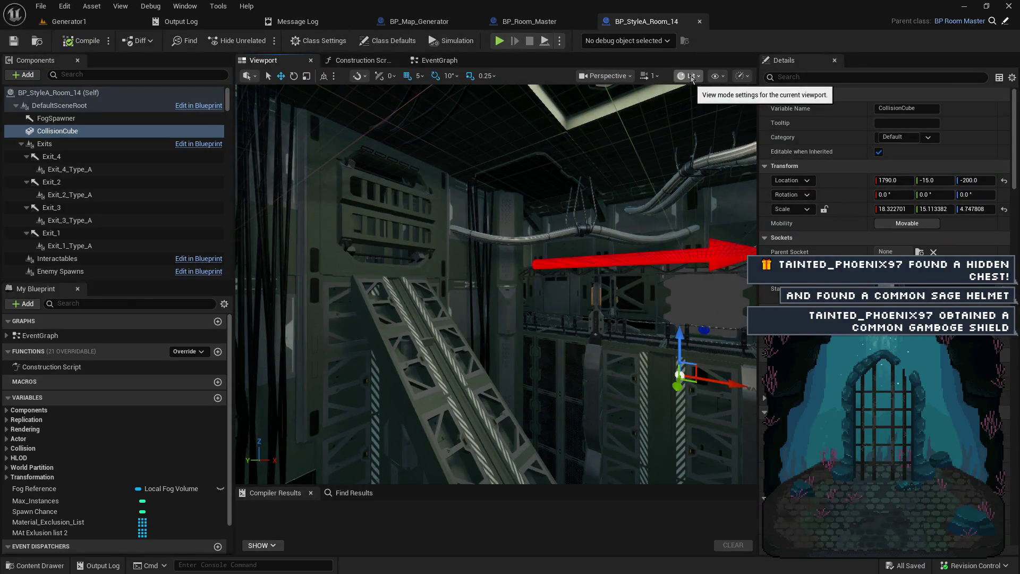
left_click(692, 75)
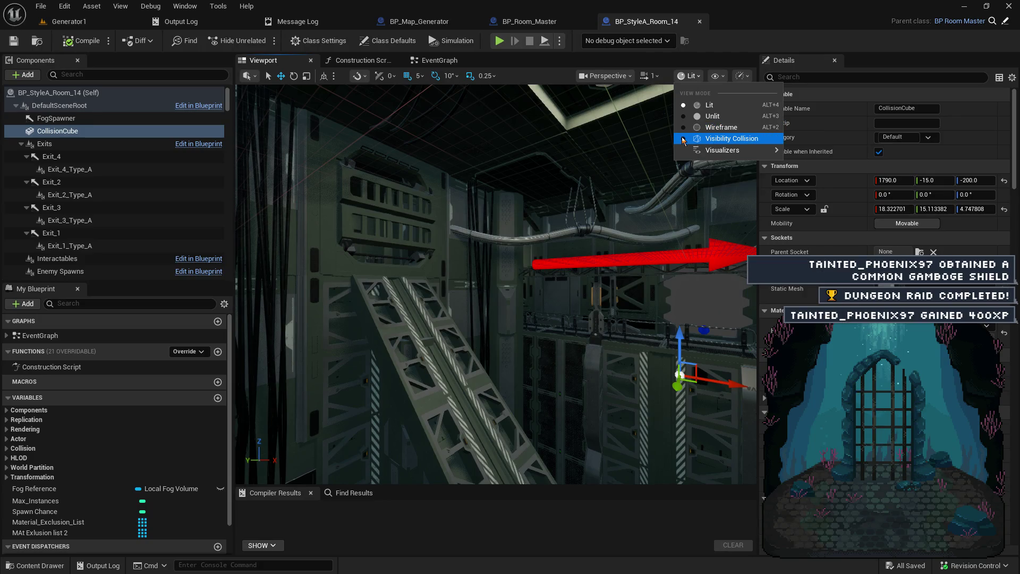
left_click(728, 138)
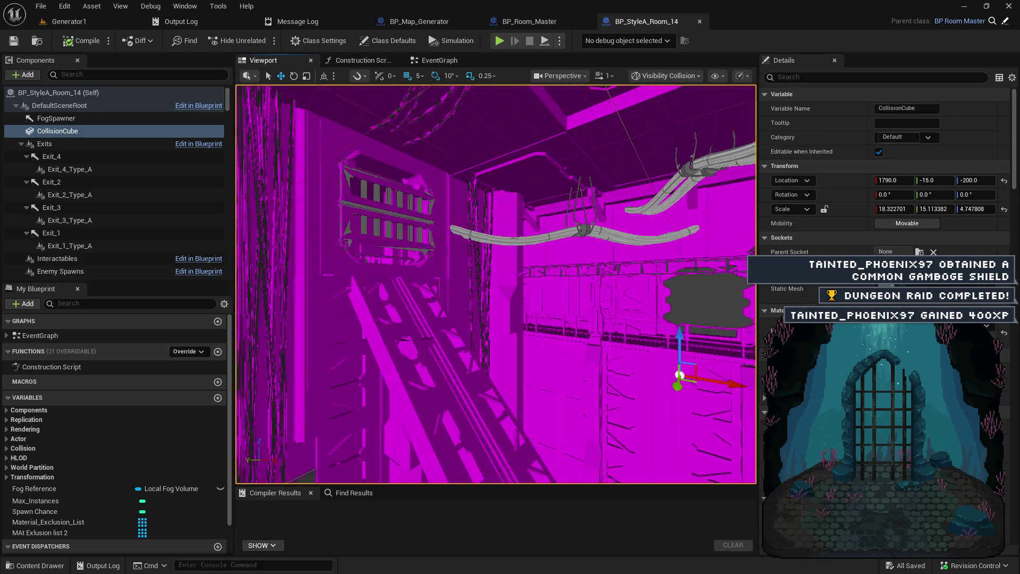
left_click_drag(562, 152, 563, 151)
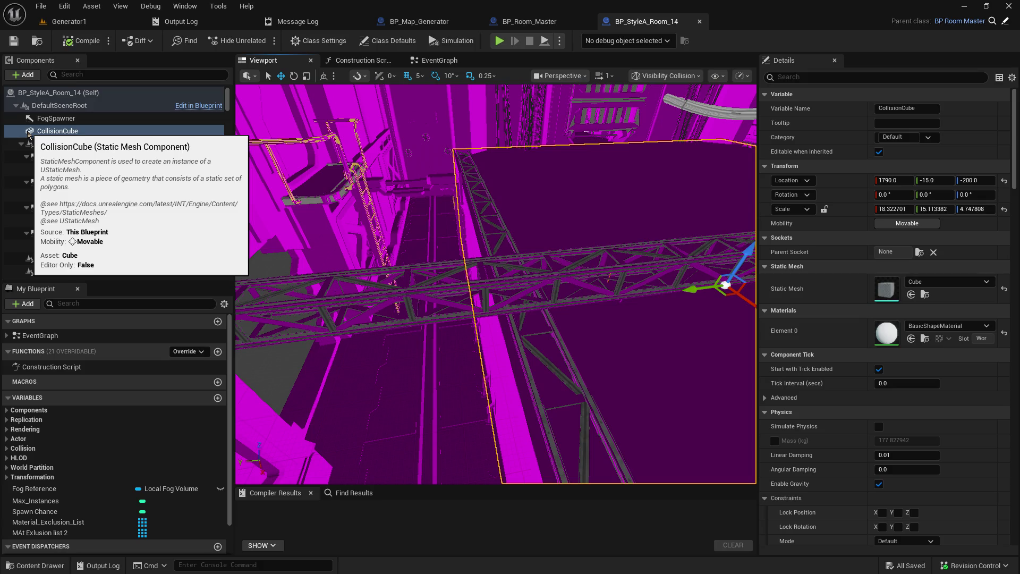
key("ctrl+z")
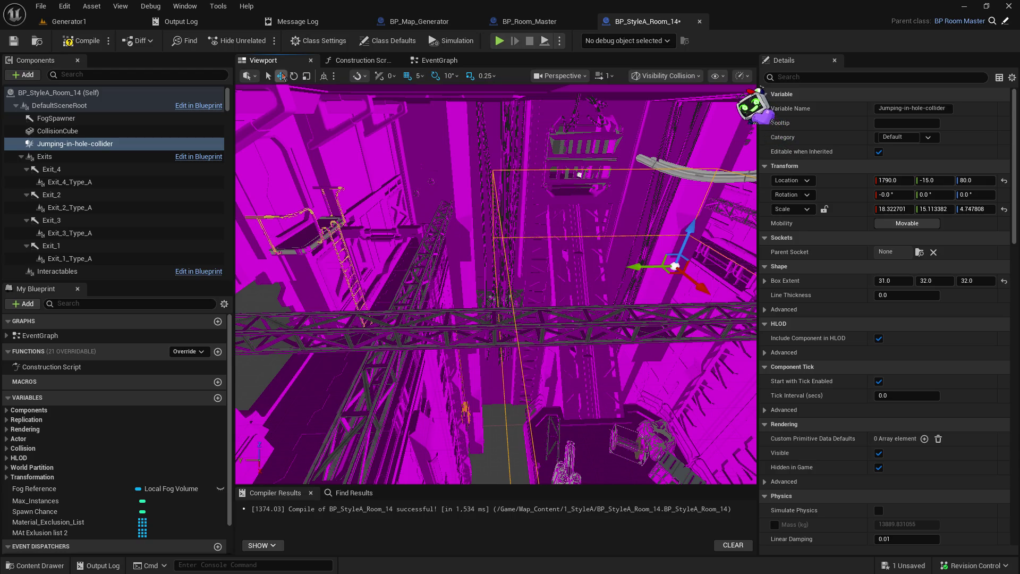
Stretch the Jumping-in-hole-collider's Y scale to about 21.6.
left_click(307, 76)
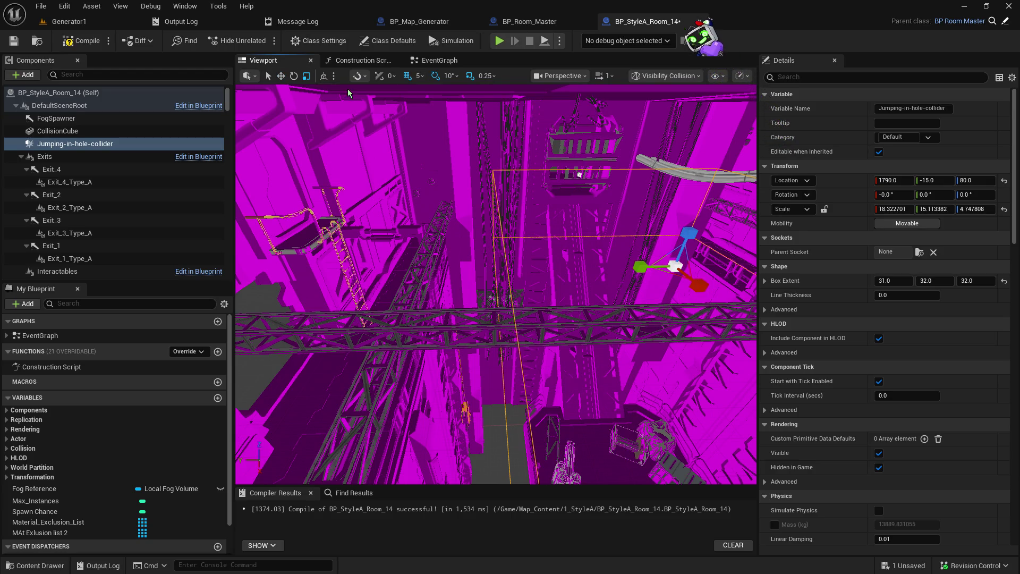
key("f")
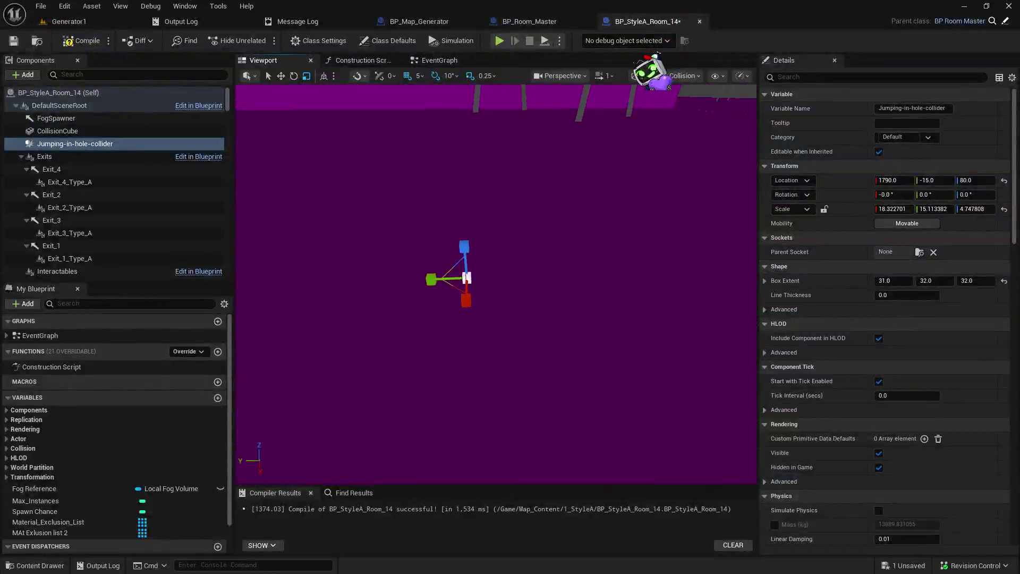
scroll(496, 284, "down", 5)
left_click_drag(416, 228, 415, 227)
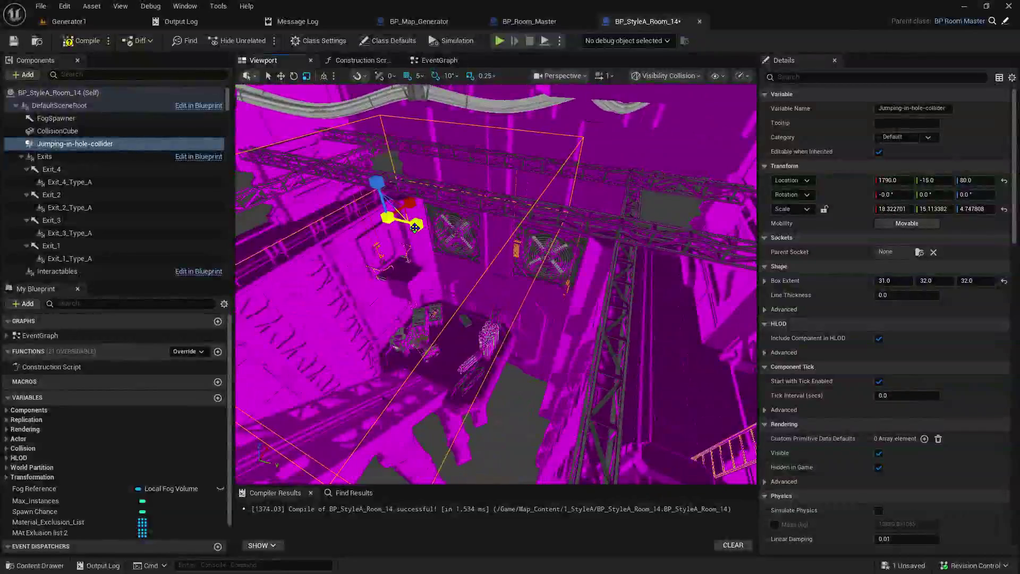
left_click_drag(512, 246, 464, 236)
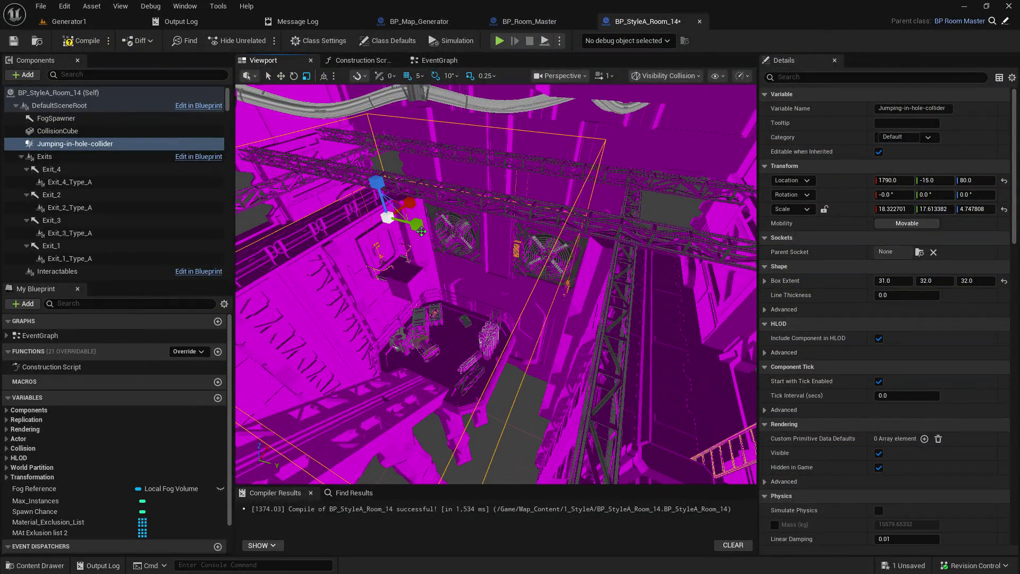
left_click_drag(402, 218, 402, 217)
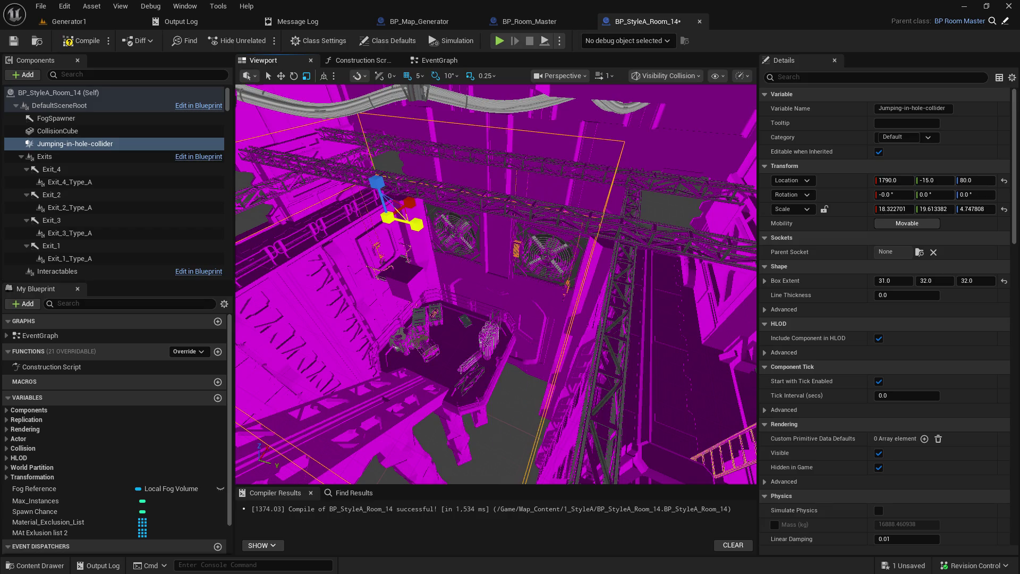
left_click_drag(416, 223, 446, 228)
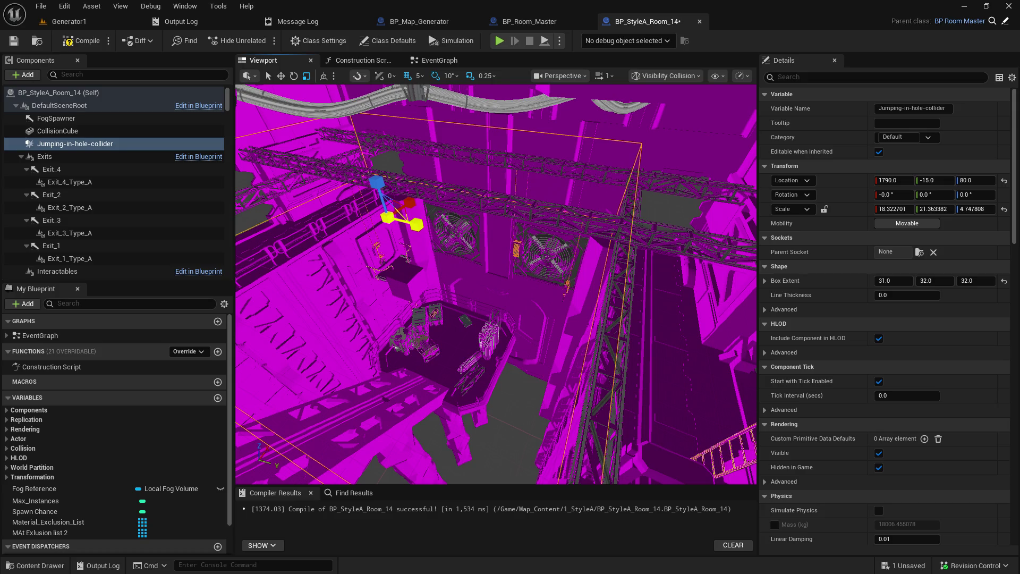
left_click_drag(447, 229, 449, 228)
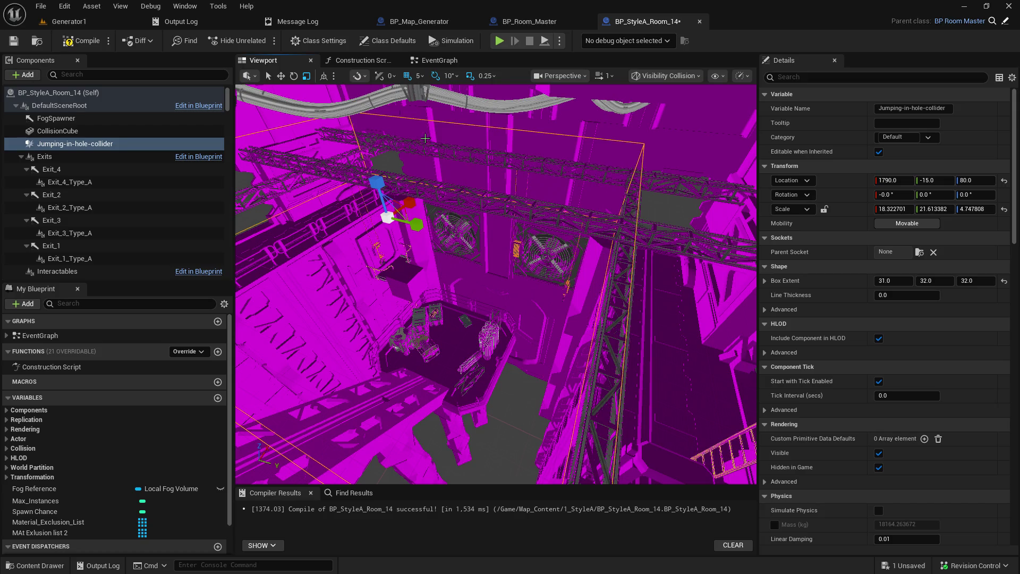
Lower Jumping-in-hole-collider to location 1790, -15, -205.
mouse_move(496, 284)
left_mouse_down()
mouse_move(505, 297)
mouse_move(512, 282)
mouse_move(499, 265)
mouse_move(494, 277)
mouse_move(531, 239)
mouse_move(738, 114)
left_mouse_up()
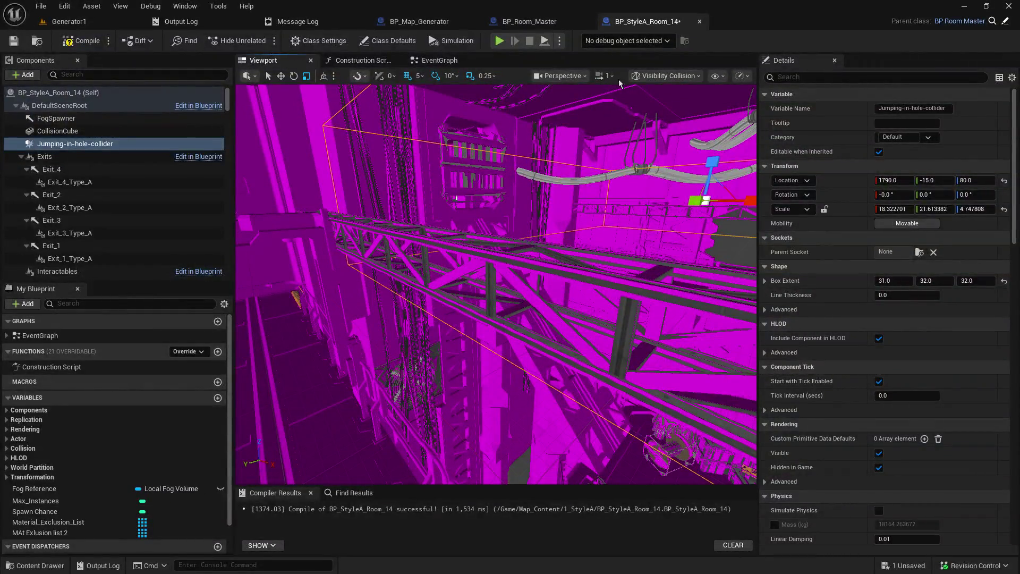
left_click(281, 75)
mouse_move(715, 152)
left_mouse_down()
mouse_move(701, 159)
mouse_move(716, 151)
left_mouse_up()
mouse_move(625, 153)
left_mouse_down()
mouse_move(627, 217)
mouse_move(616, 220)
mouse_move(600, 271)
mouse_move(579, 223)
left_mouse_up()
left_click_drag(563, 145, 557, 175)
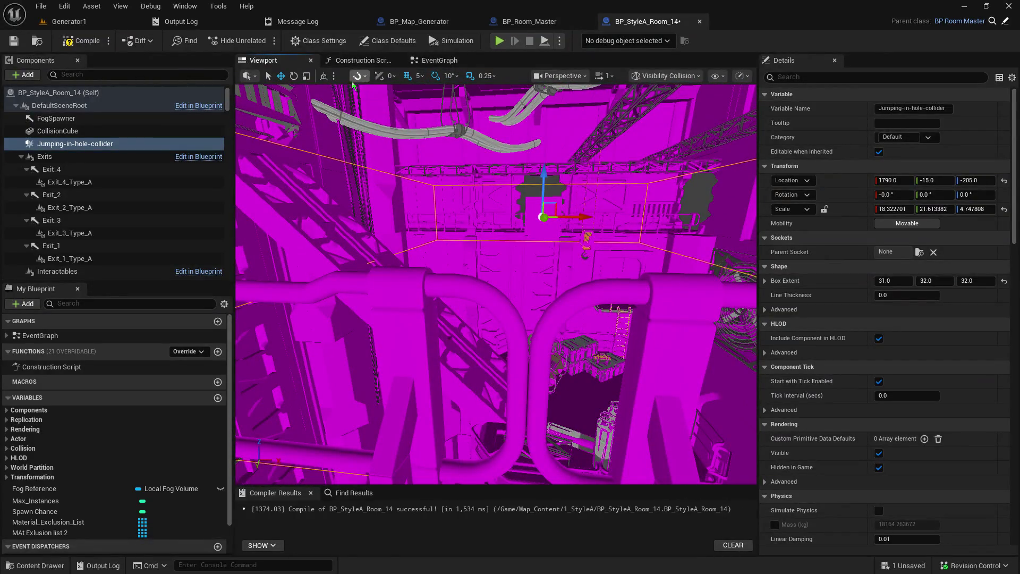
Widen Jumping-in-hole-collider's Y scale to about 23.9.
left_click(296, 78)
left_click(307, 75)
left_click_drag(572, 281, 573, 281)
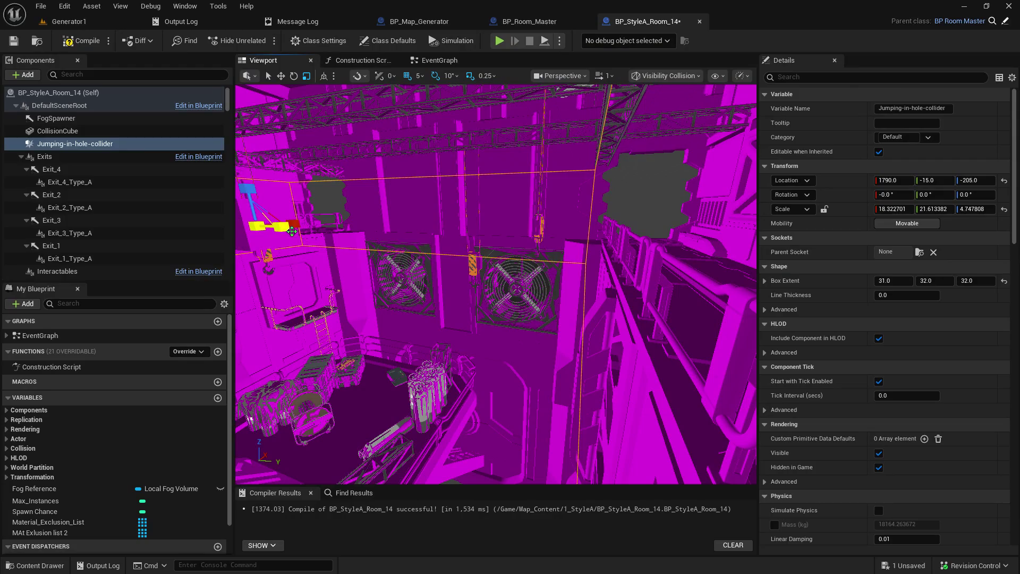
left_click_drag(306, 233, 323, 230)
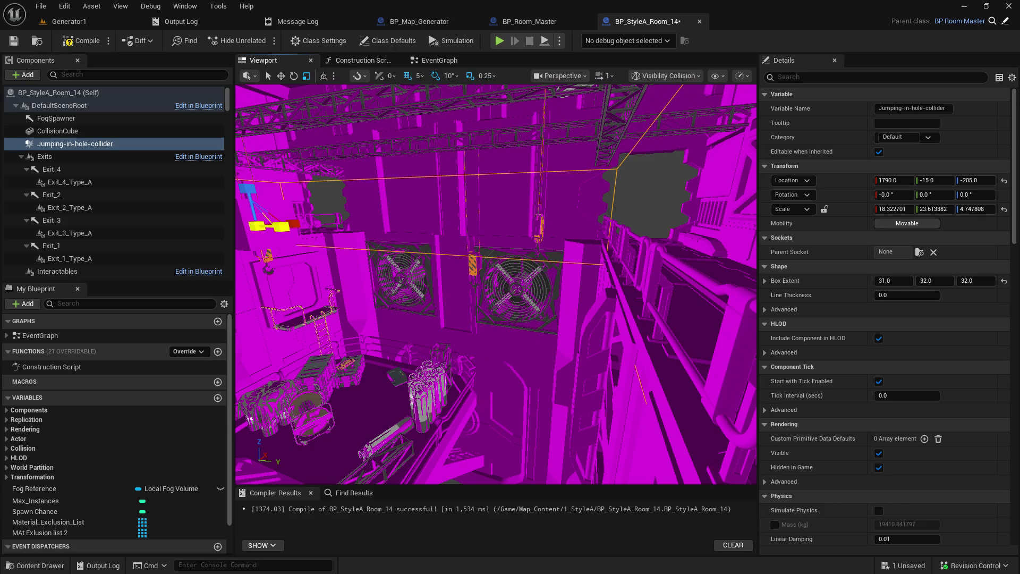
mouse_move(324, 231)
left_mouse_down()
mouse_move(409, 186)
mouse_move(368, 196)
left_mouse_up()
Stretch the collider's X scale to about 26.07 so it spans the hole.
left_click_drag(431, 223, 430, 223)
left_click_drag(374, 240, 555, 231)
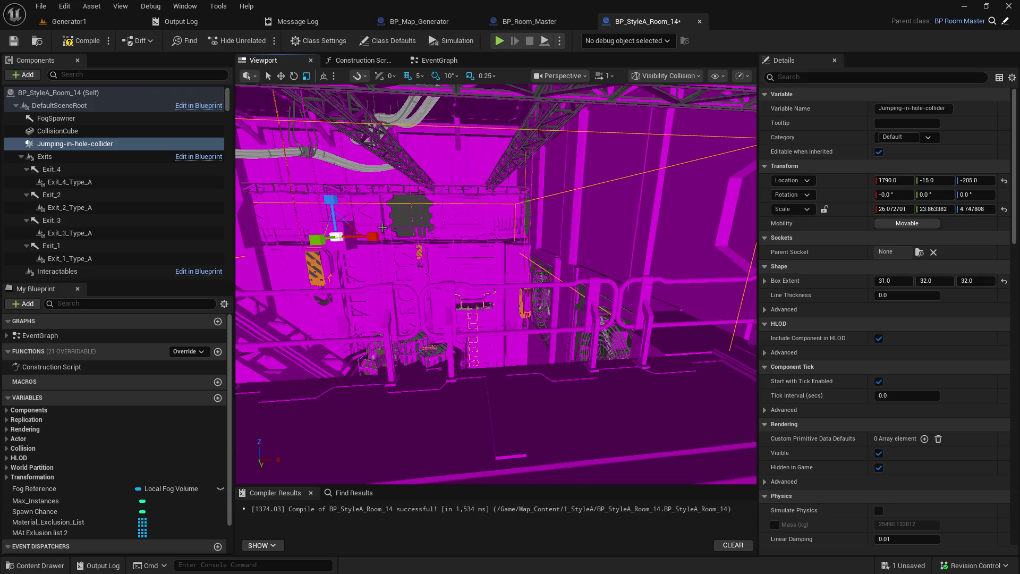
scroll(495, 284, "up", 3)
mouse_move(496, 284)
left_mouse_down()
mouse_move(393, 277)
mouse_move(499, 273)
mouse_move(359, 202)
left_mouse_up()
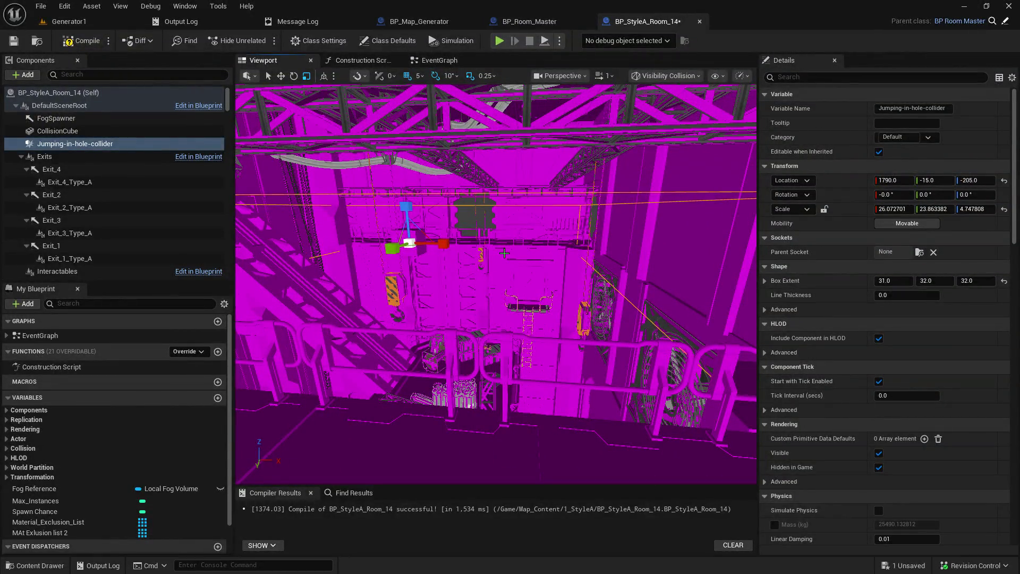
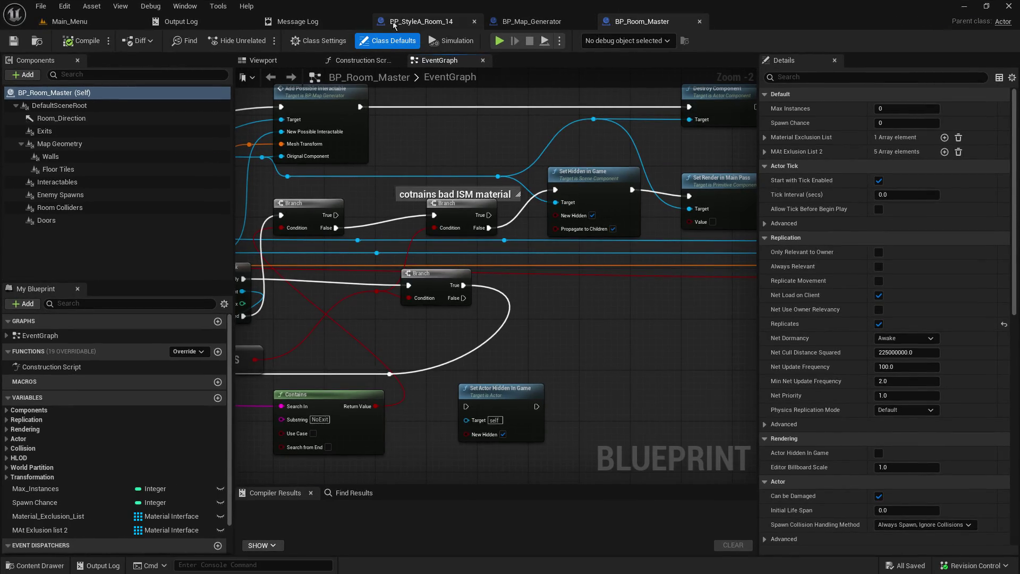
Show BP_StyleA_Room_14 in its Viewport and orbit to see the room mesh.
left_click(393, 24)
left_click(264, 61)
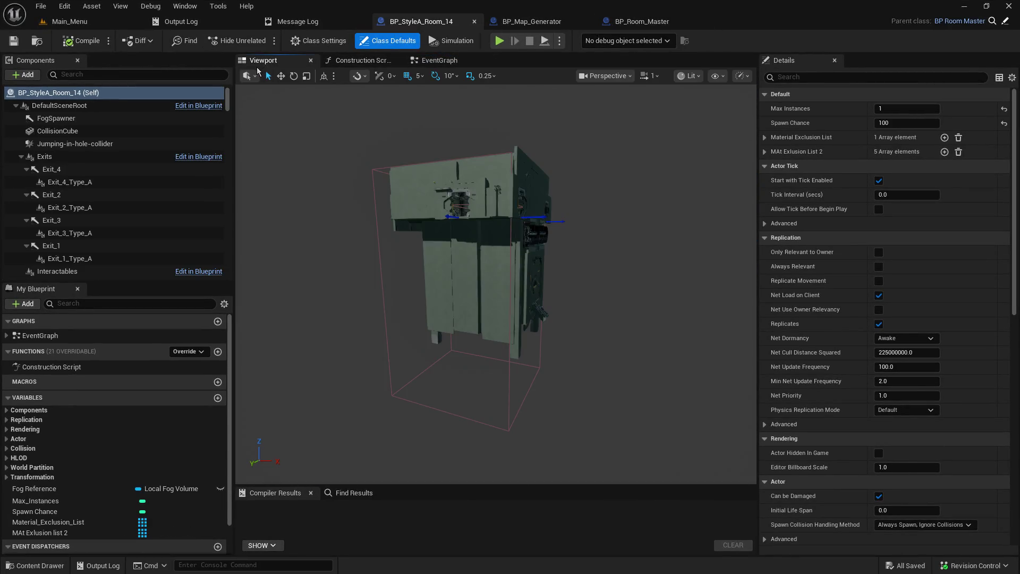
mouse_move(368, 211)
left_mouse_down()
mouse_move(393, 194)
mouse_move(398, 172)
mouse_move(375, 174)
left_mouse_up()
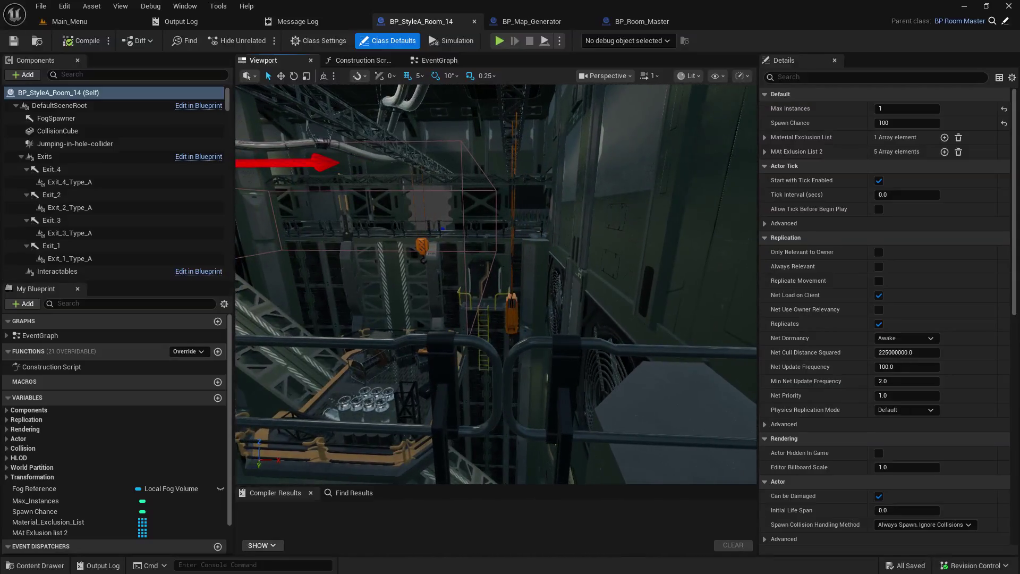
Select the Jumping-in-hole-collider component and enlarge the viewport around it.
left_click(101, 143)
left_click_drag(599, 211, 558, 240)
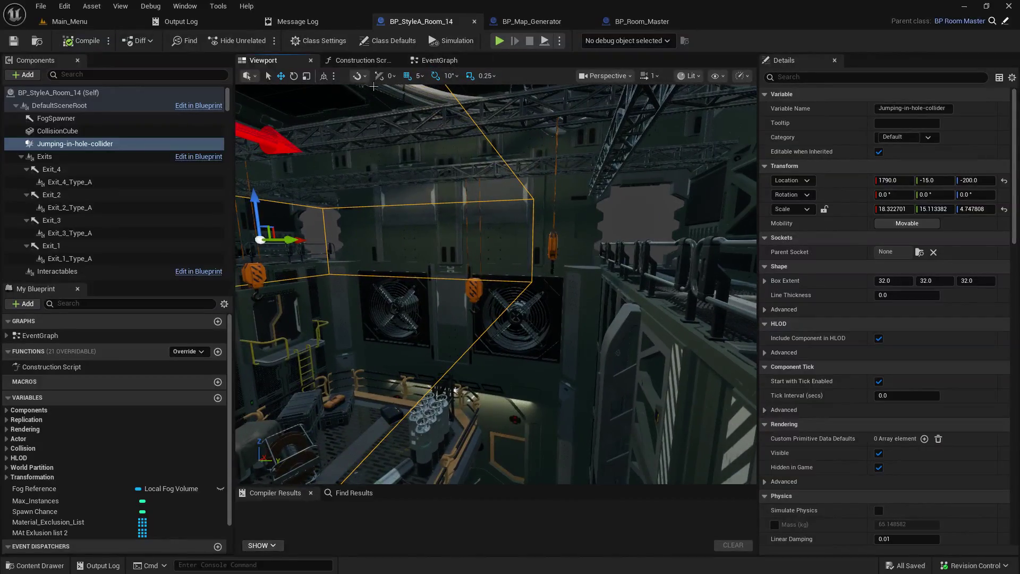
left_click_drag(758, 118, 875, 118)
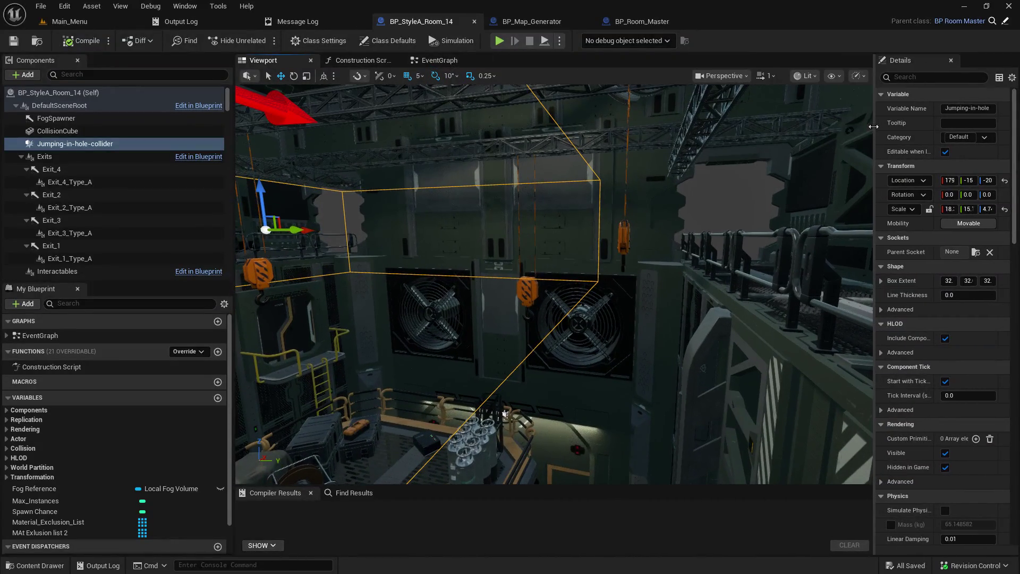
Scale the collider along Y to about 23.8.
left_click(305, 77)
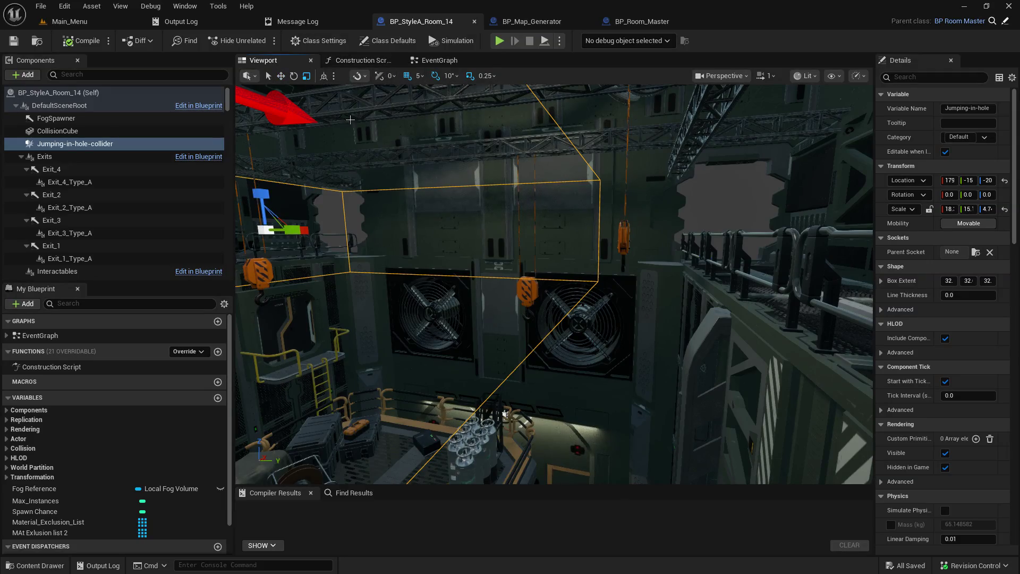
mouse_move(453, 248)
left_mouse_down()
mouse_move(453, 234)
mouse_move(378, 220)
left_mouse_up()
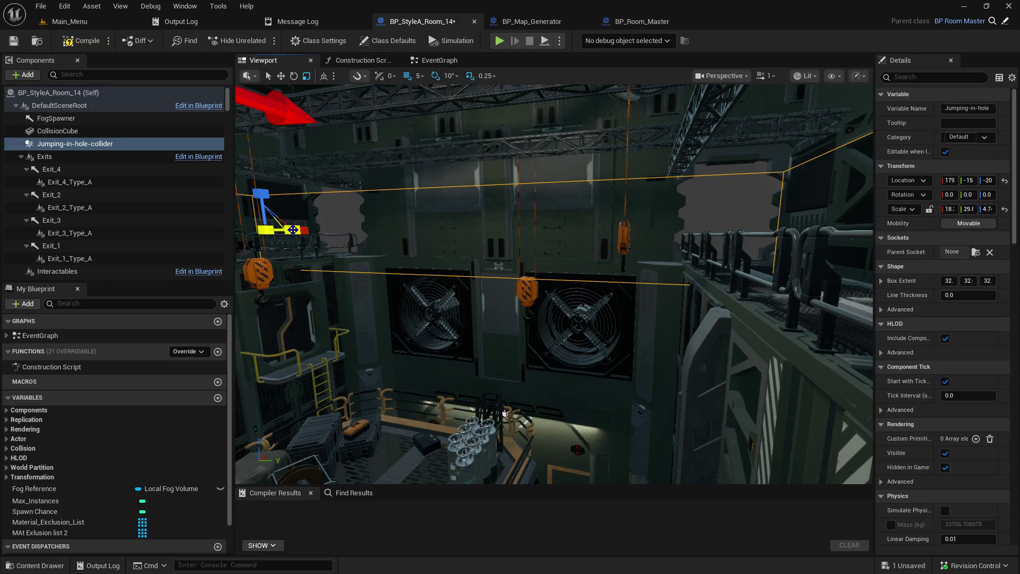
left_click_drag(281, 230, 311, 197)
mouse_move(294, 292)
left_mouse_down()
mouse_move(298, 282)
mouse_move(300, 289)
mouse_move(287, 287)
mouse_move(362, 223)
mouse_move(398, 271)
left_mouse_up()
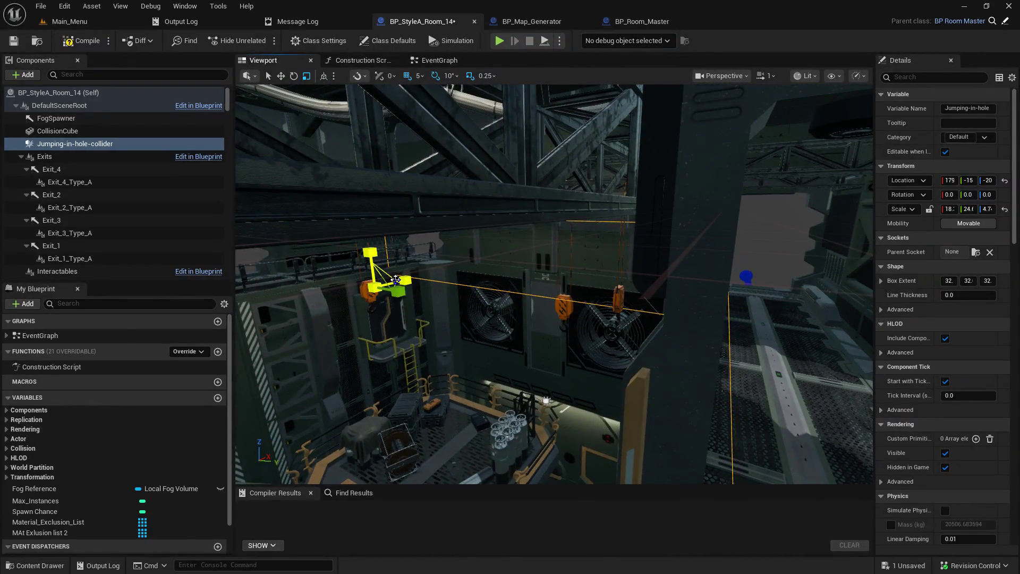
mouse_move(393, 290)
left_mouse_down()
mouse_move(403, 345)
mouse_move(430, 377)
mouse_move(433, 329)
left_mouse_up()
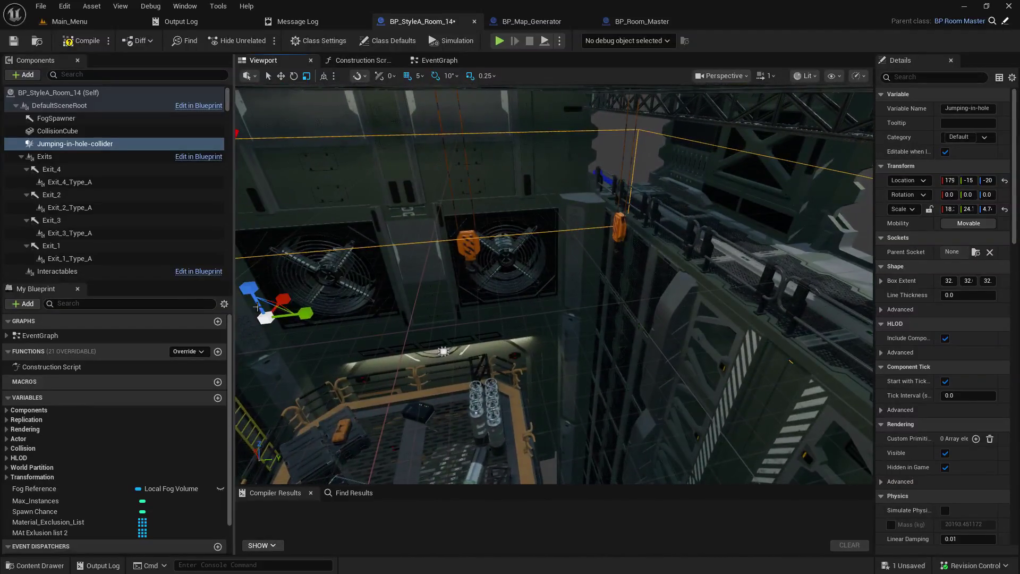
left_click_drag(302, 313, 304, 313)
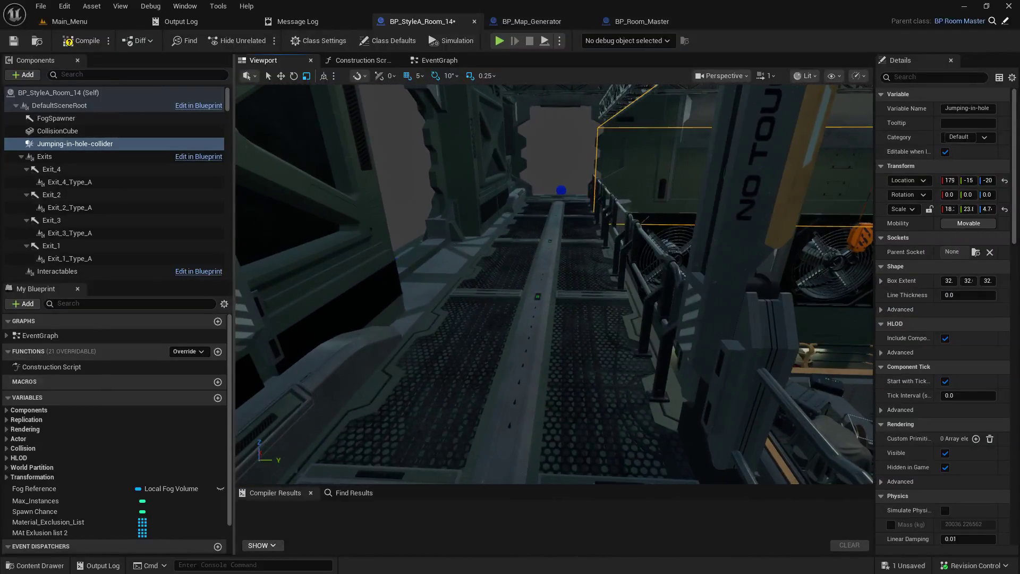
Save and compile BP_StyleA_Room_14, then frame the selected collider in the viewport.
left_click(13, 41)
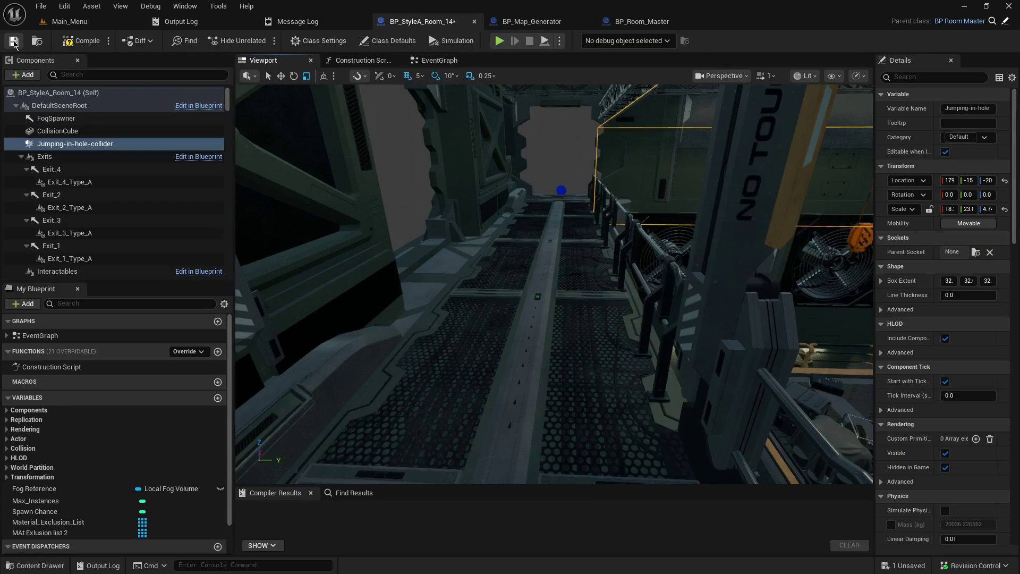
left_click(83, 42)
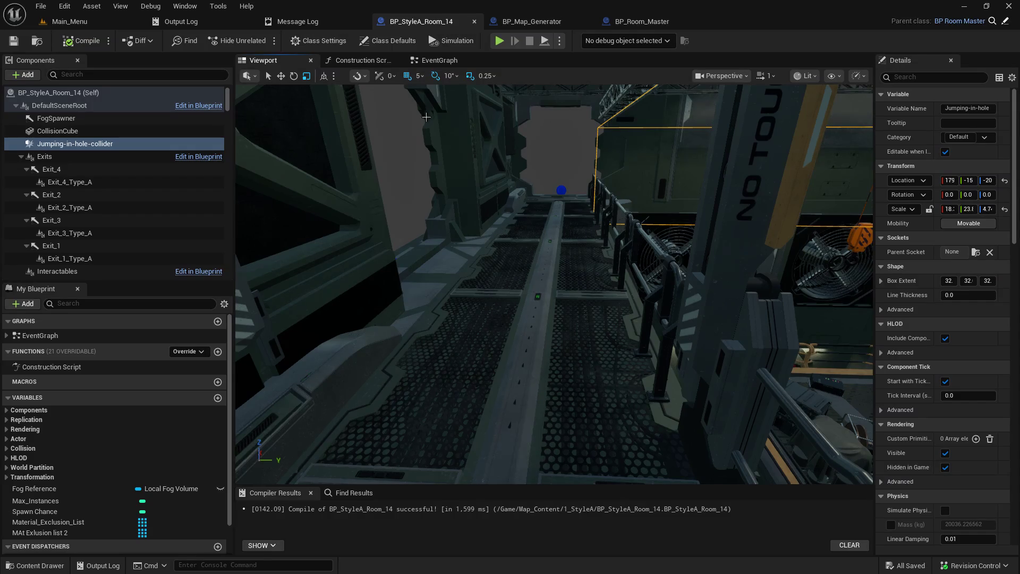
key("f")
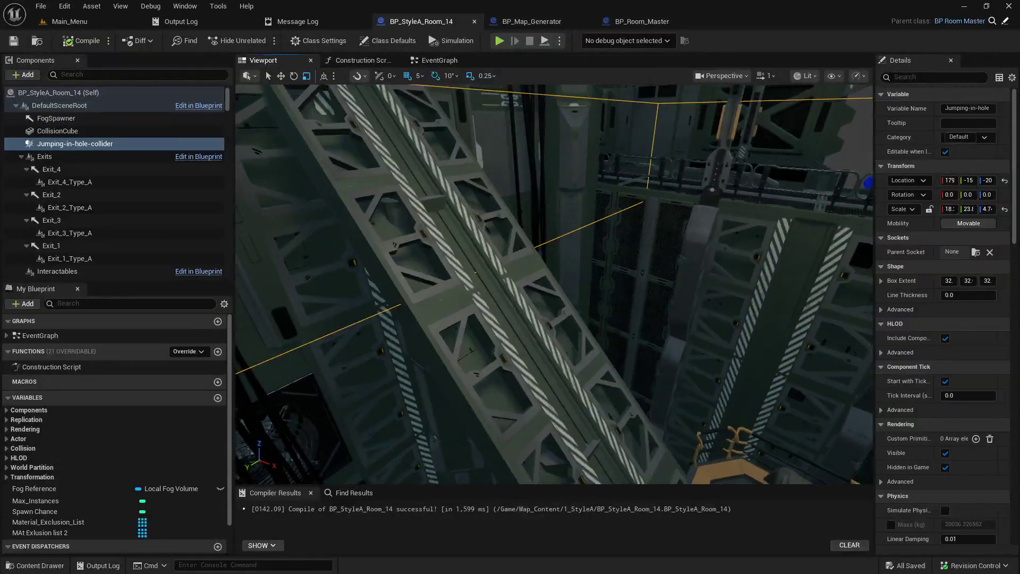
Widen the viewport and stretch the collider along X to about 27.
left_click_drag(875, 128, 890, 124)
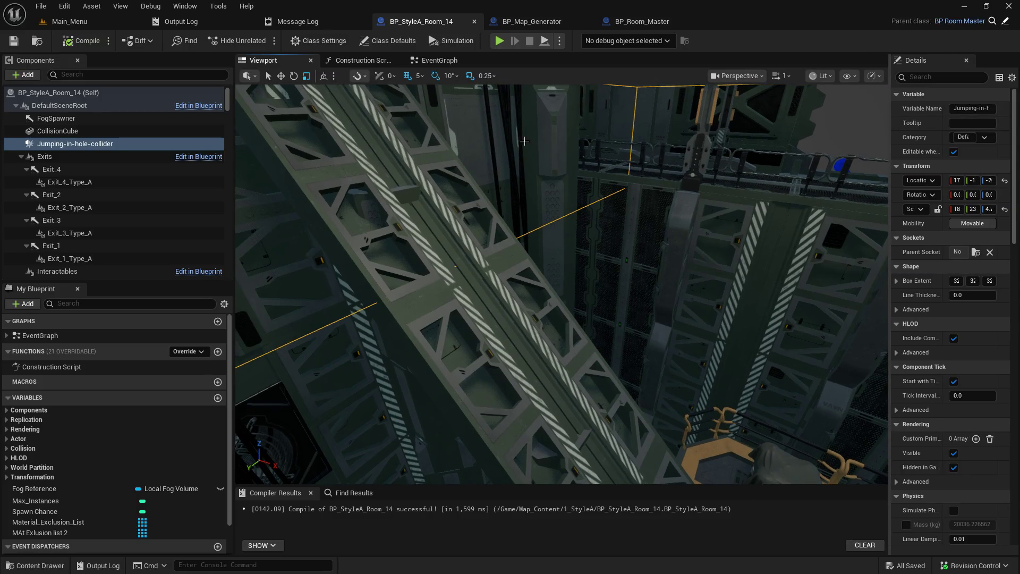
left_click_drag(234, 177, 193, 178)
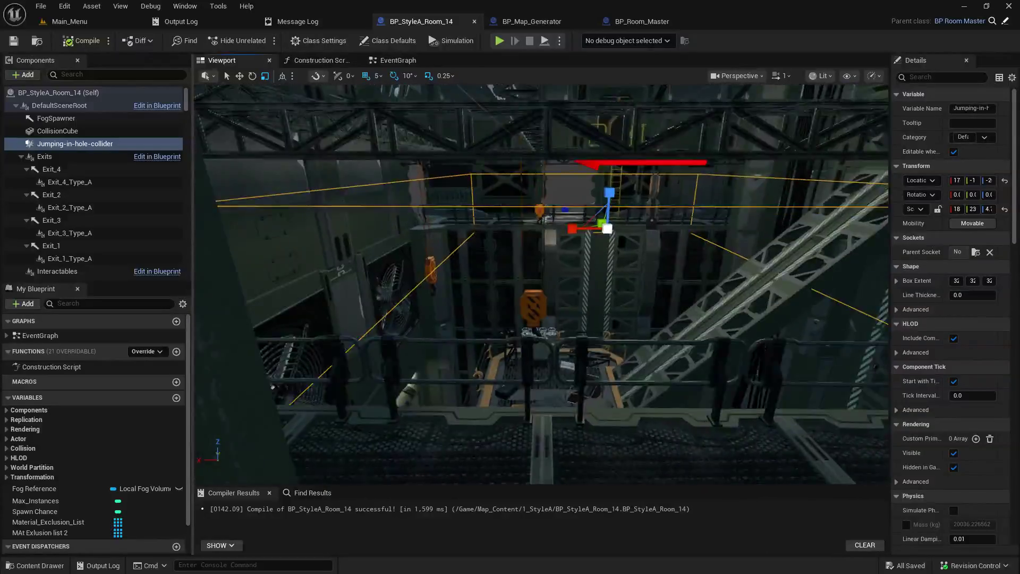
left_click_drag(595, 224, 543, 229)
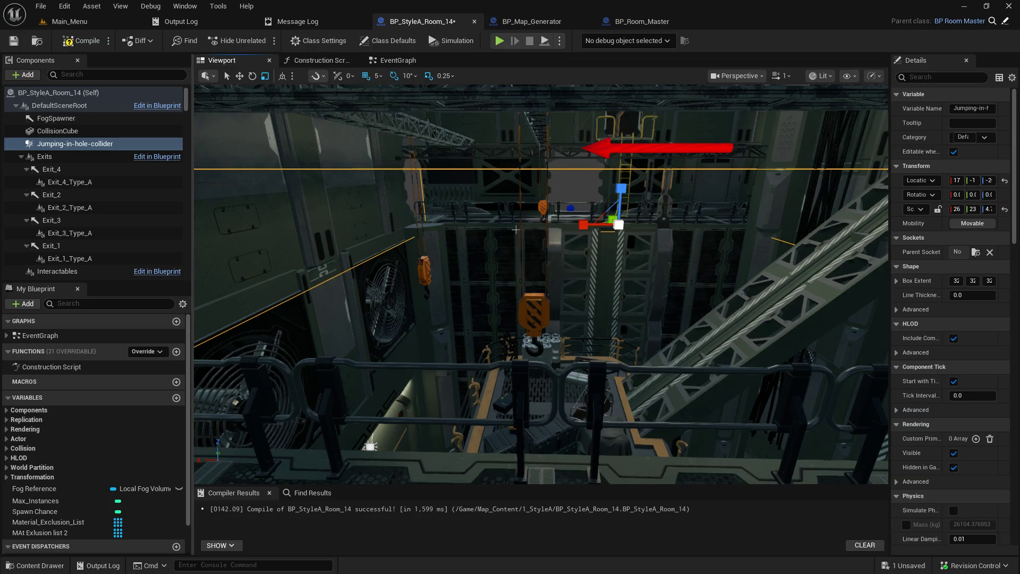
mouse_move(471, 244)
left_mouse_down()
mouse_move(439, 234)
mouse_move(406, 249)
mouse_move(456, 261)
mouse_move(668, 190)
left_mouse_up()
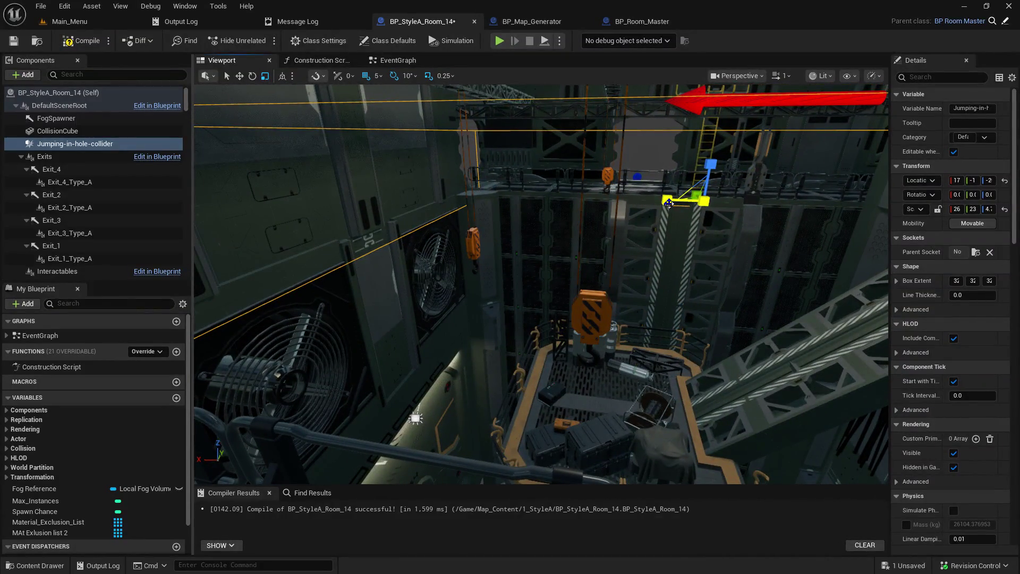
Reselect the collider and move the camera close to check its fit by the railing.
left_click(665, 202)
left_click_drag(520, 209, 499, 239)
left_click(74, 143)
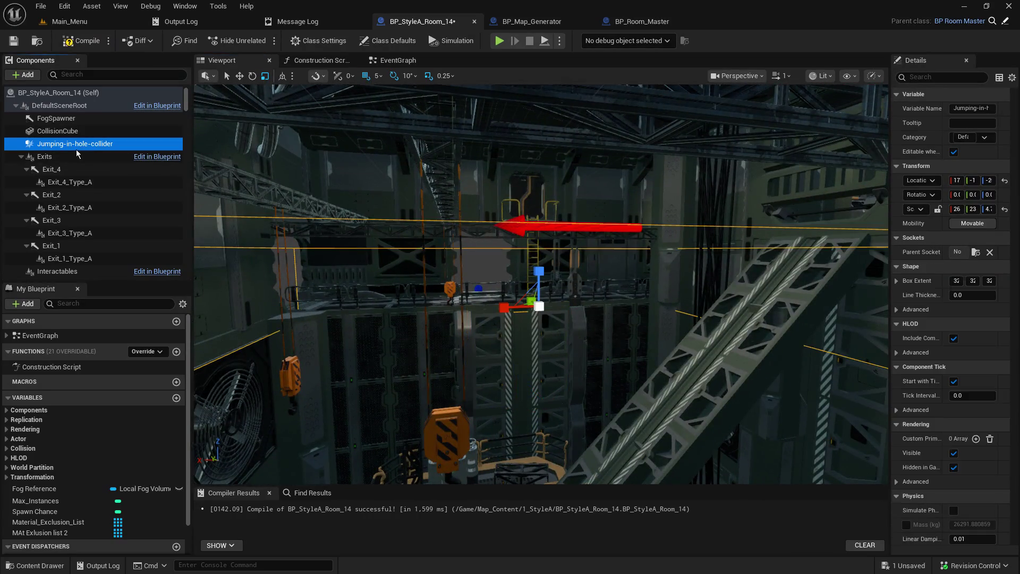
key("f")
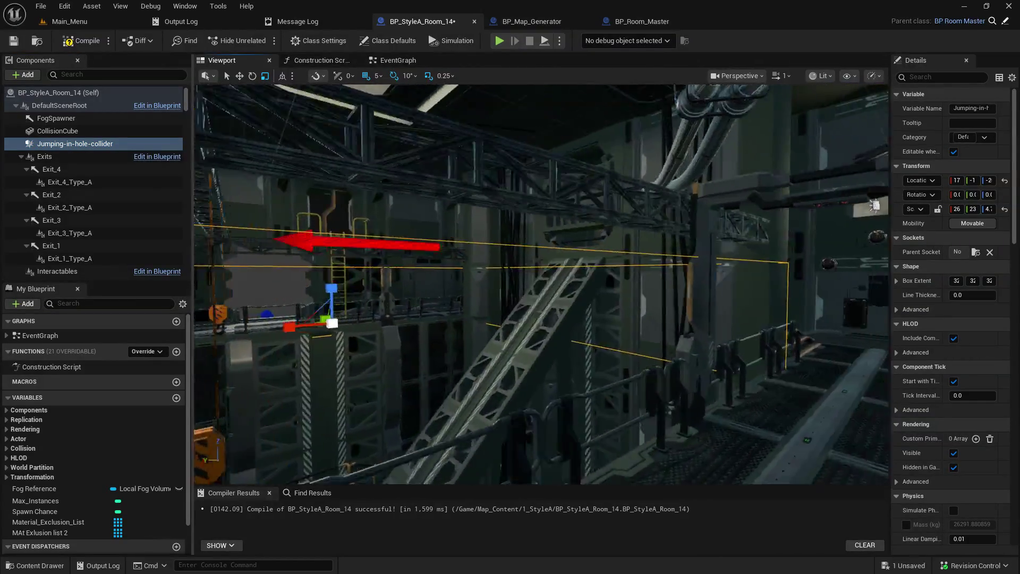
mouse_move(531, 265)
left_mouse_down()
mouse_move(509, 277)
mouse_move(721, 210)
left_mouse_up()
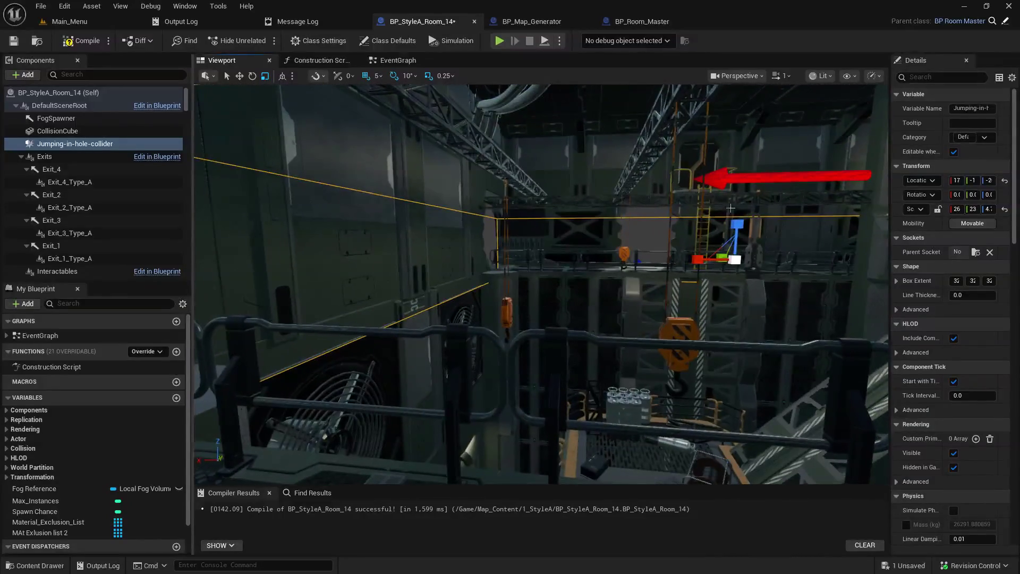
mouse_move(694, 258)
left_mouse_down()
mouse_move(651, 262)
mouse_move(656, 209)
left_mouse_up()
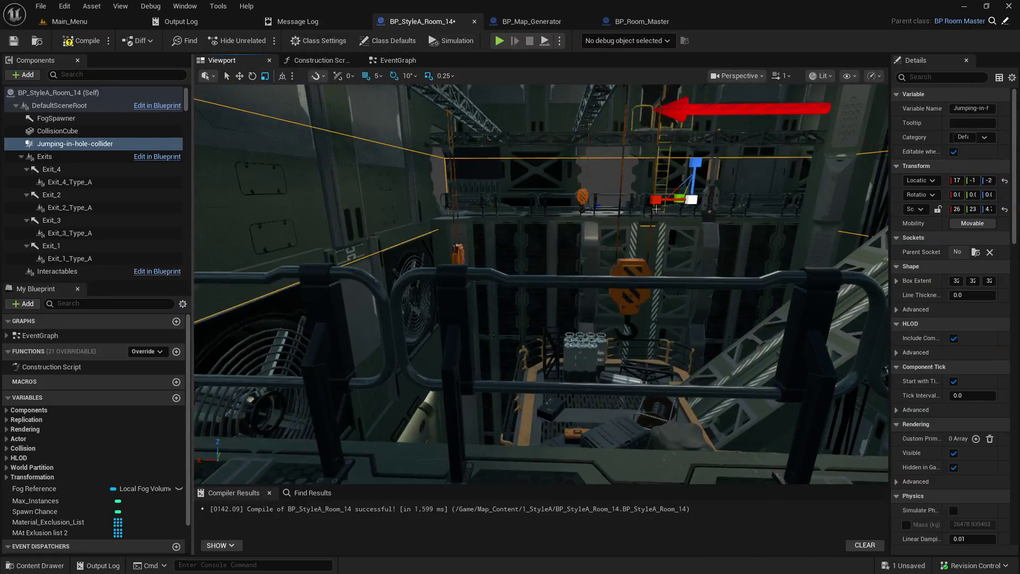
left_click_drag(559, 213, 494, 195)
left_click_drag(749, 172, 749, 172)
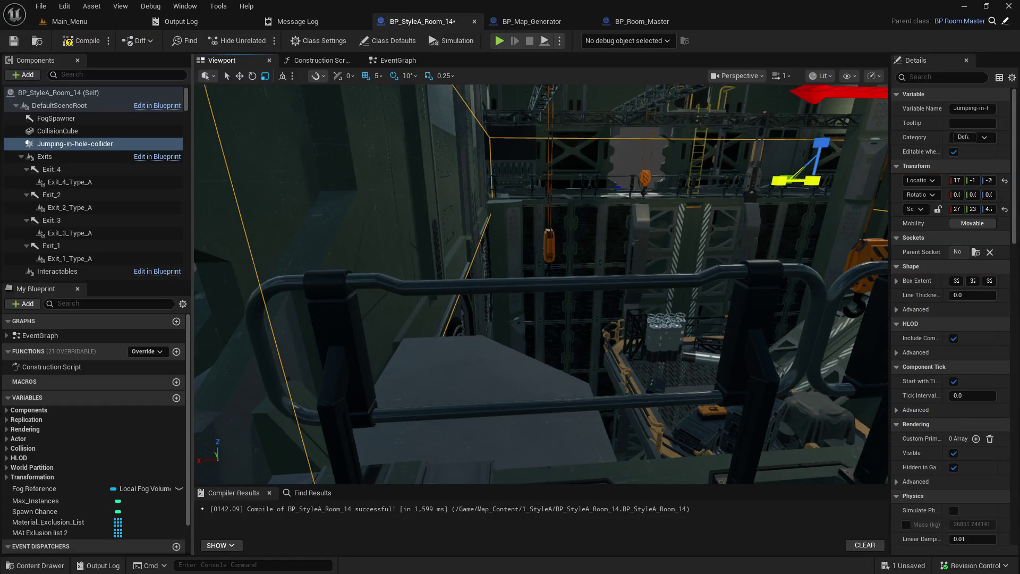
Fly the camera around the room to inspect the collider from the walkway.
key("a")
key("s")
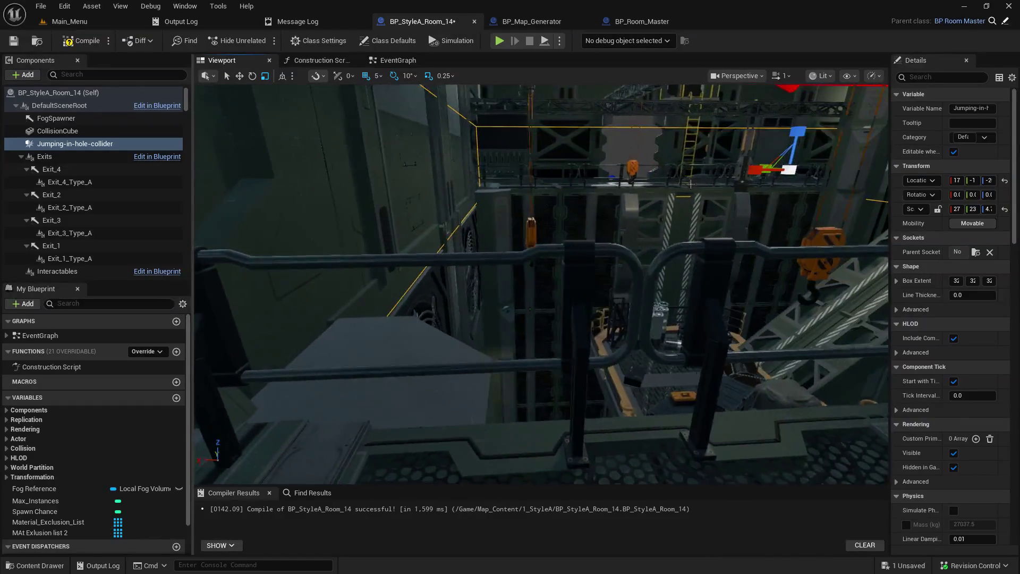
key("w")
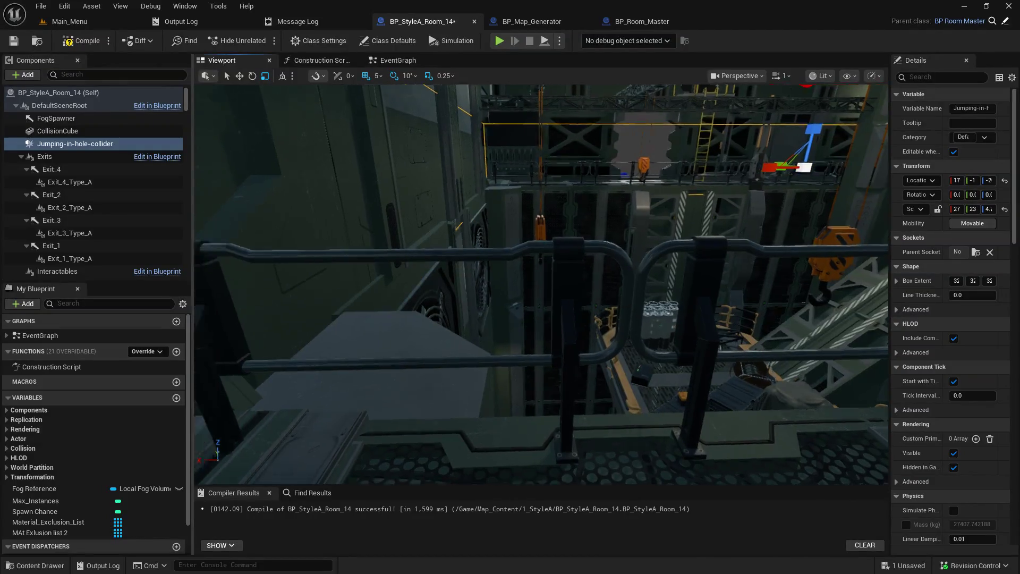
key("a")
key("e")
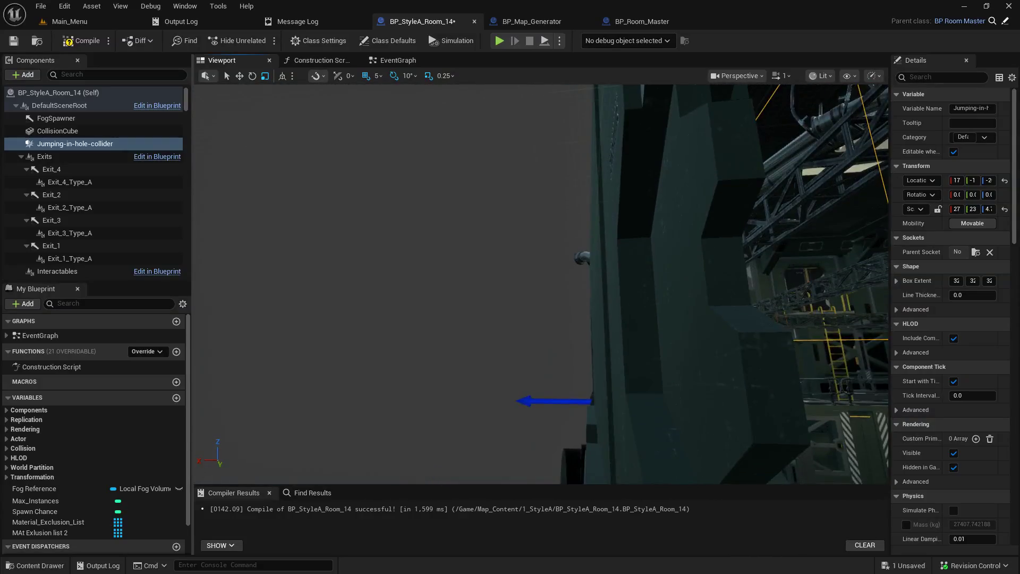
key("s")
key("w")
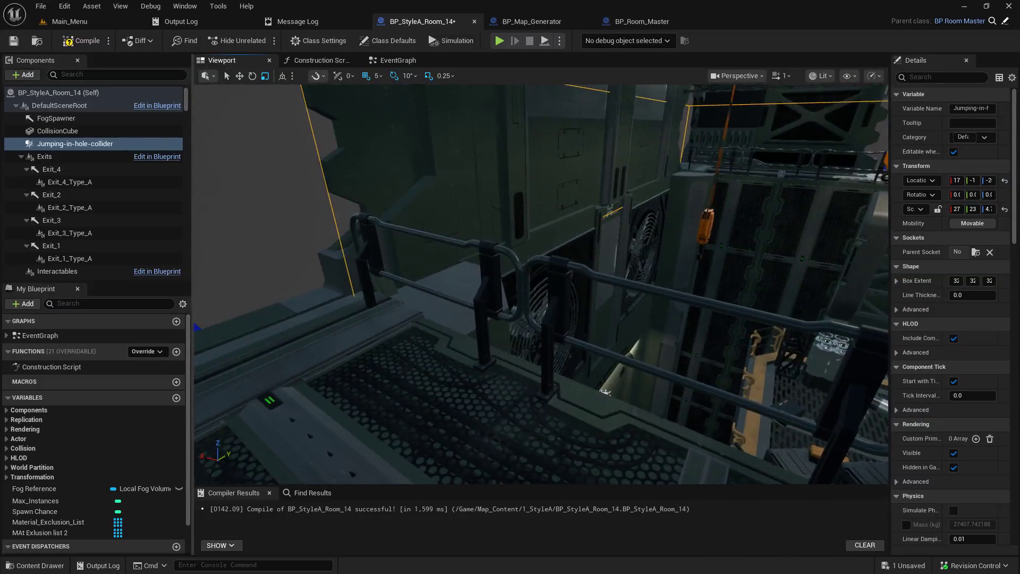
key("d")
key("w")
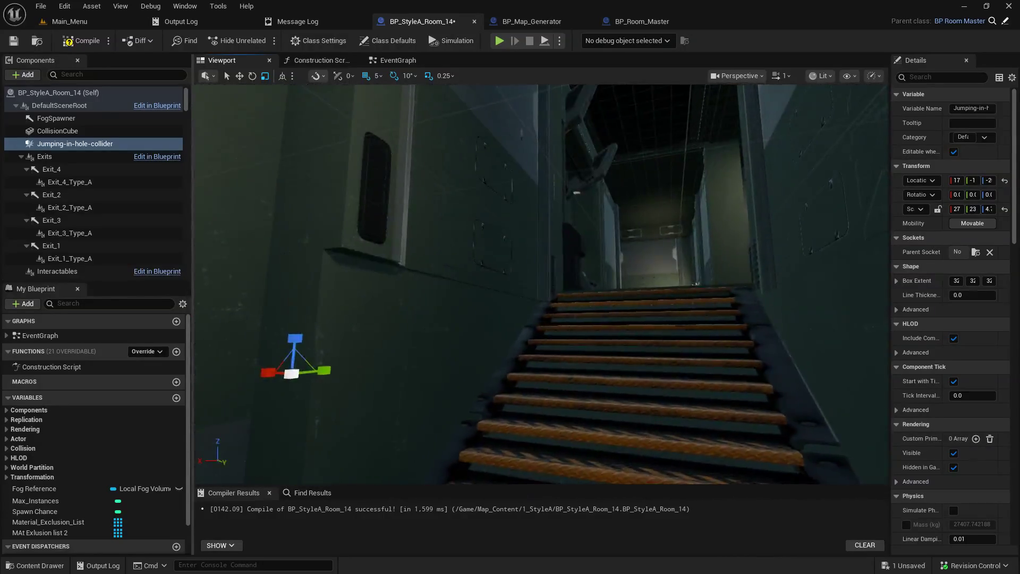
key("a")
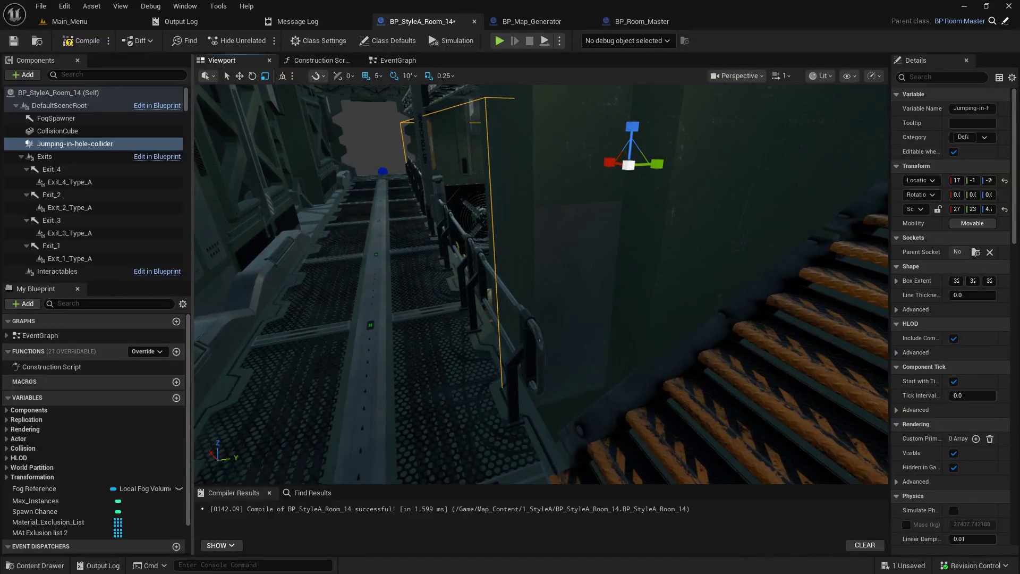
key("a")
key("a")
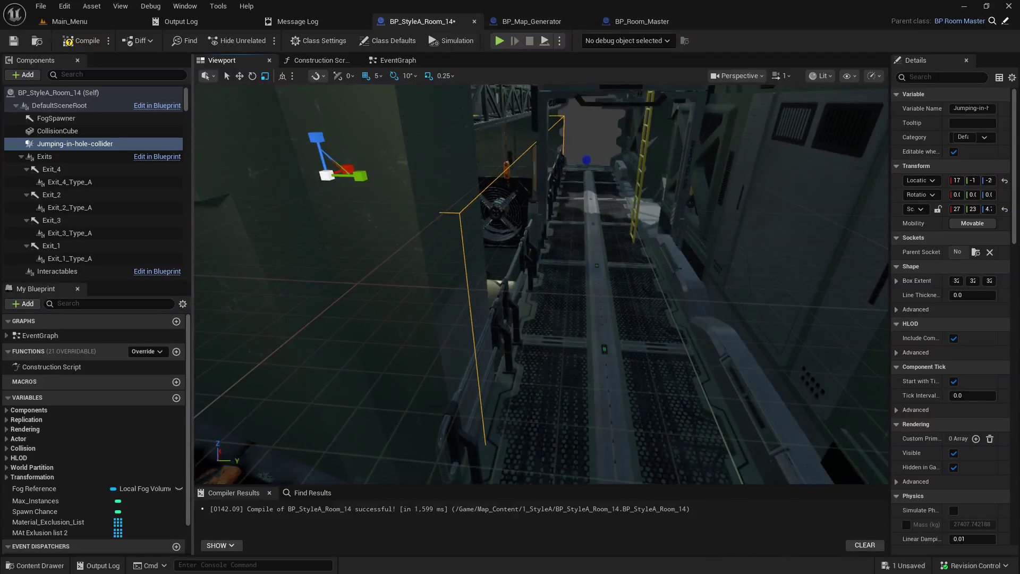
key("s")
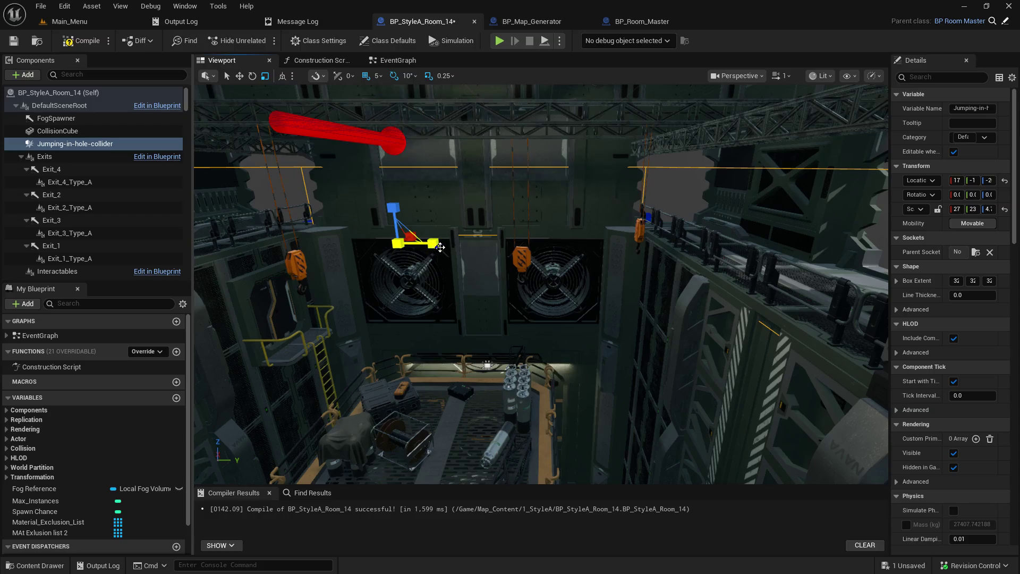
Shrink the collider slightly and fly low along the right-hand walkway to check it.
left_click_drag(435, 243, 432, 243)
key("w")
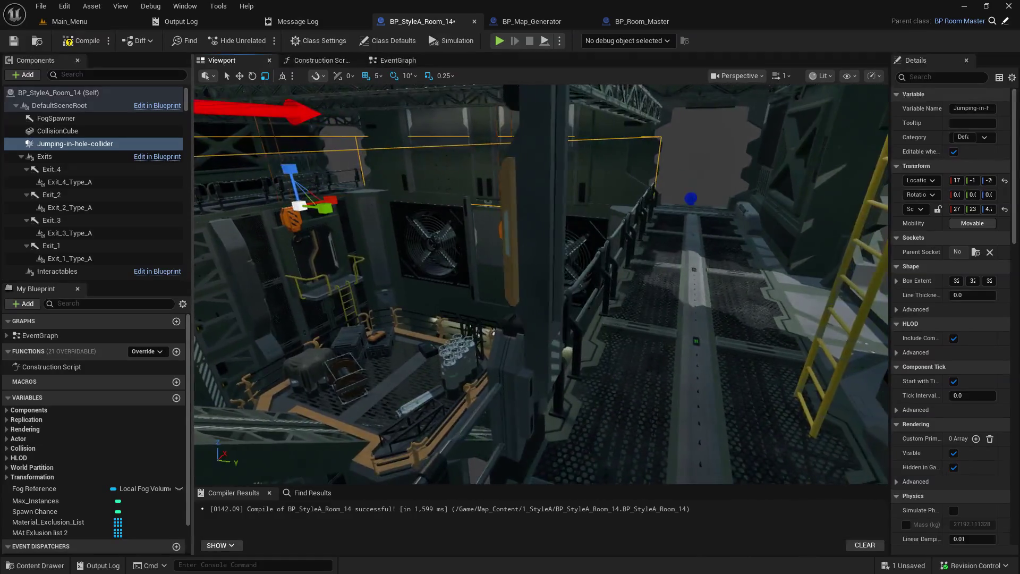
key("w")
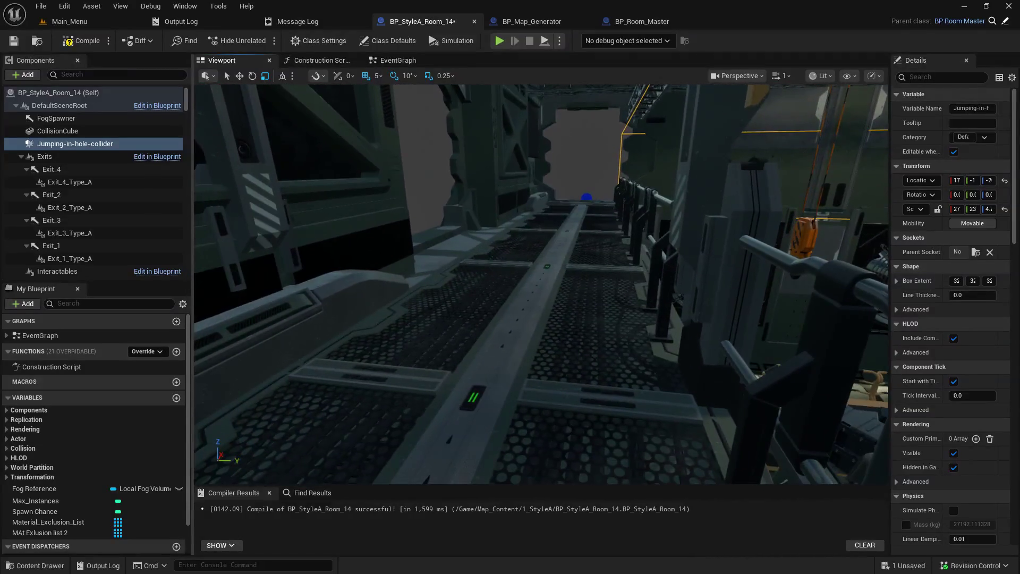
Save and recompile BP_StyleA_Room_14.
key("w")
left_click(14, 41)
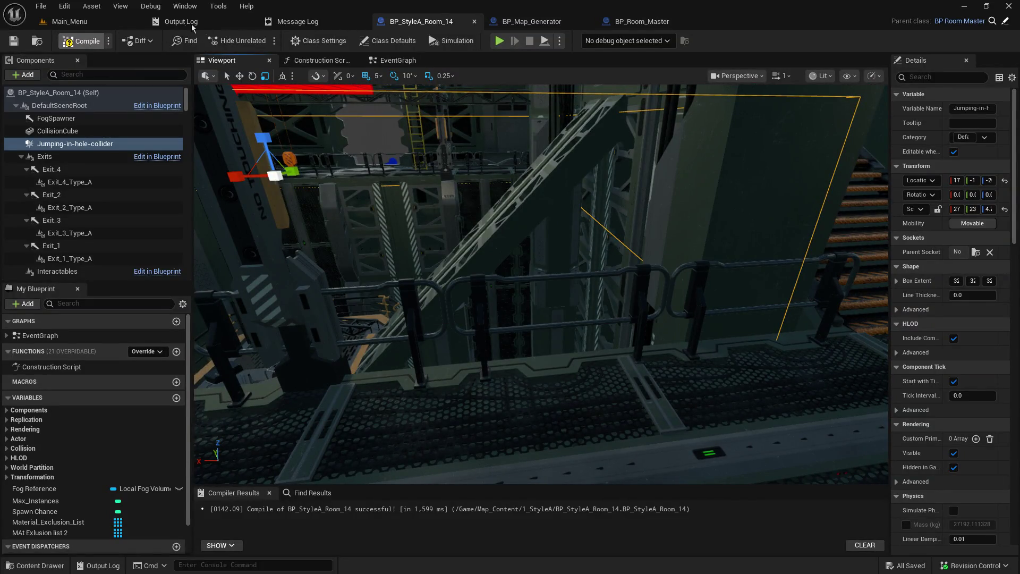
key("F7")
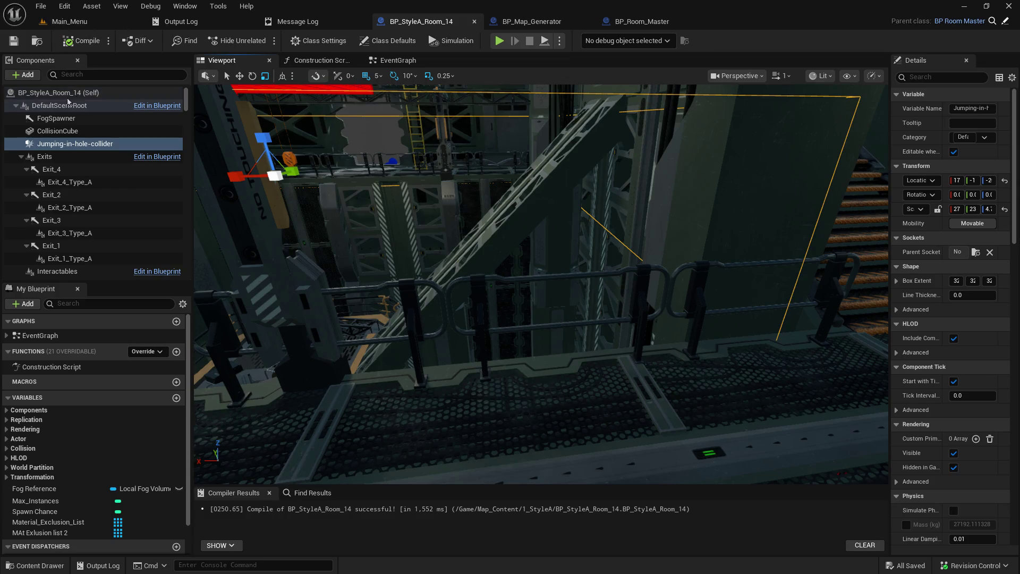
Delete the CollisionCube component and save the room blueprint.
left_click(58, 131)
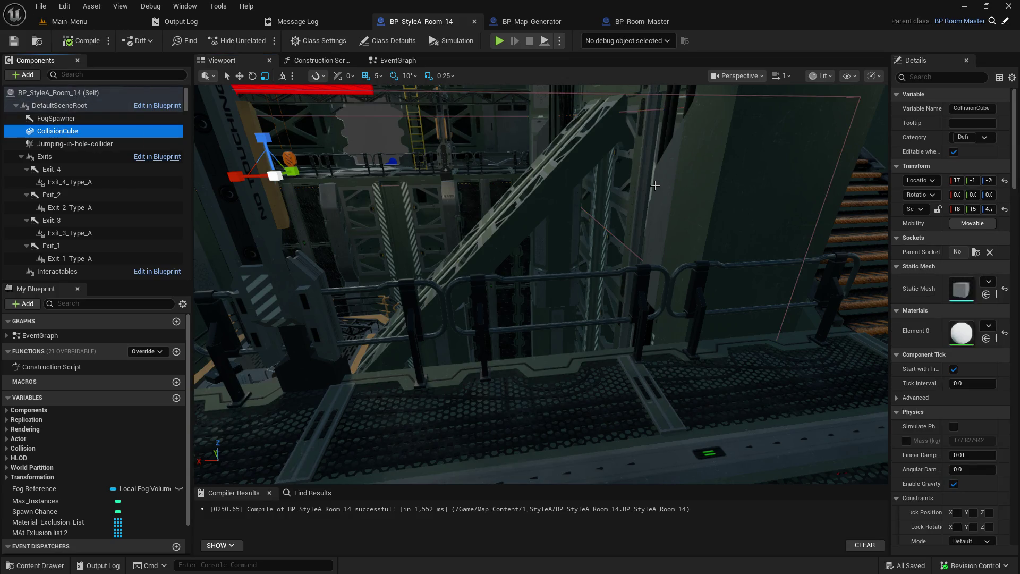
key("Delete")
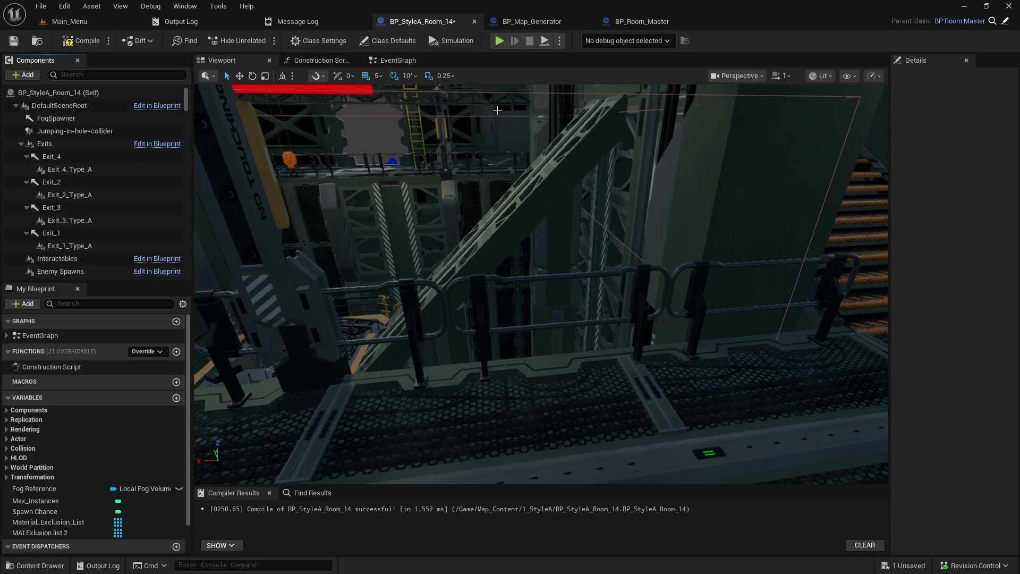
left_click(16, 45)
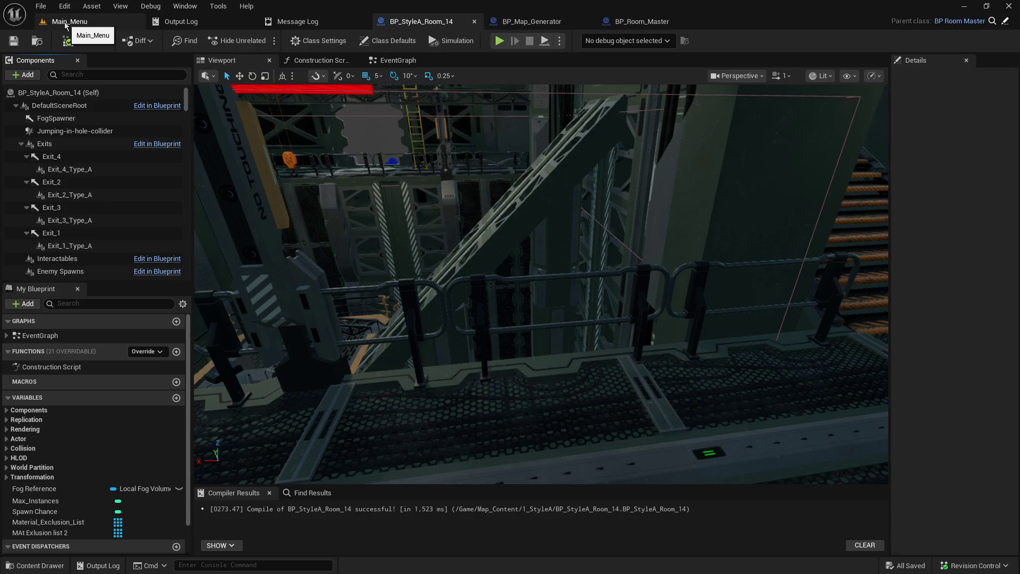
left_click(65, 23)
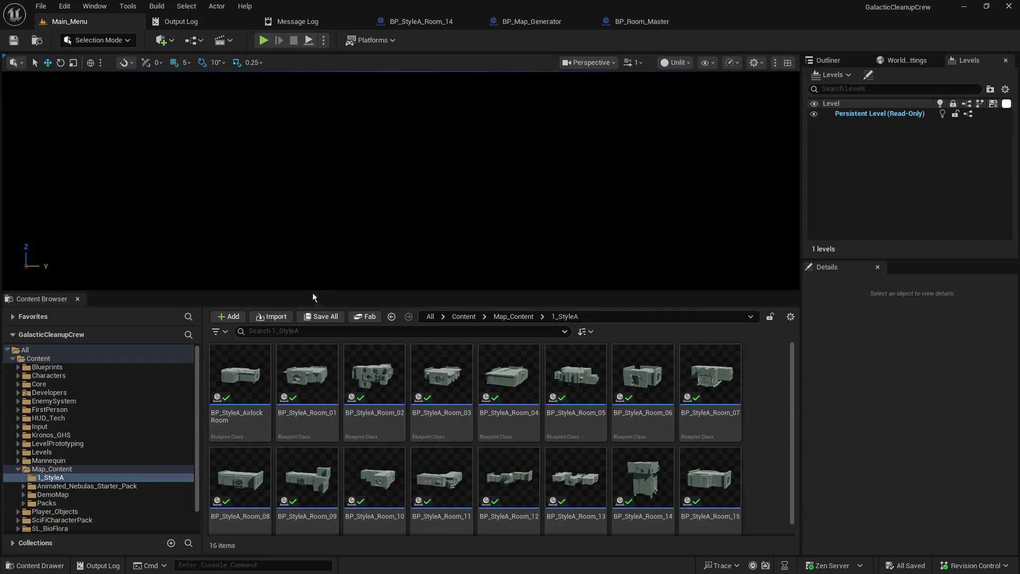
Open Generator1 from Map_Content/DemoMap/Levels and start Simulate.
left_click_drag(314, 291, 313, 388)
scroll(143, 492, "down", 5)
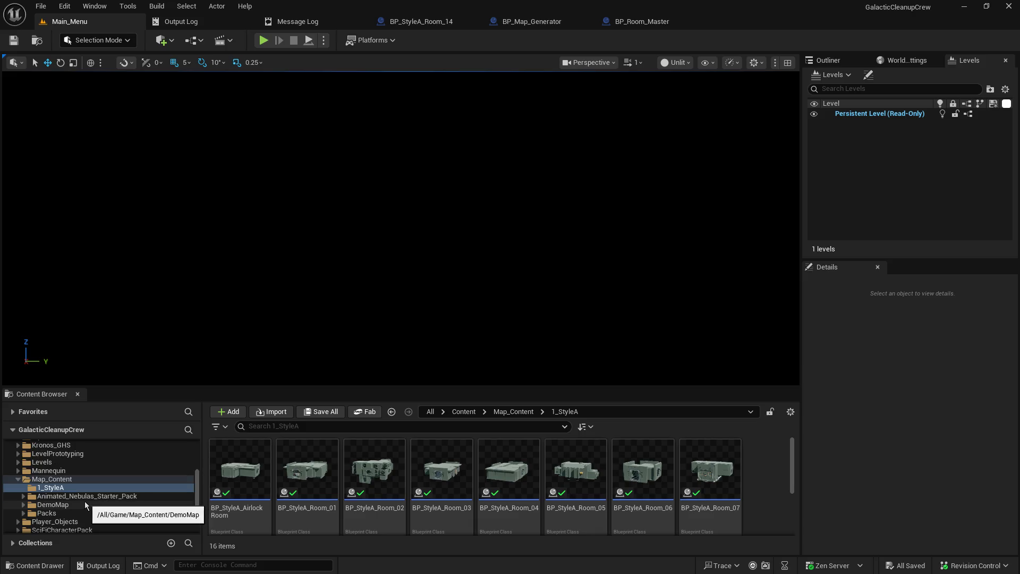
left_click(68, 506)
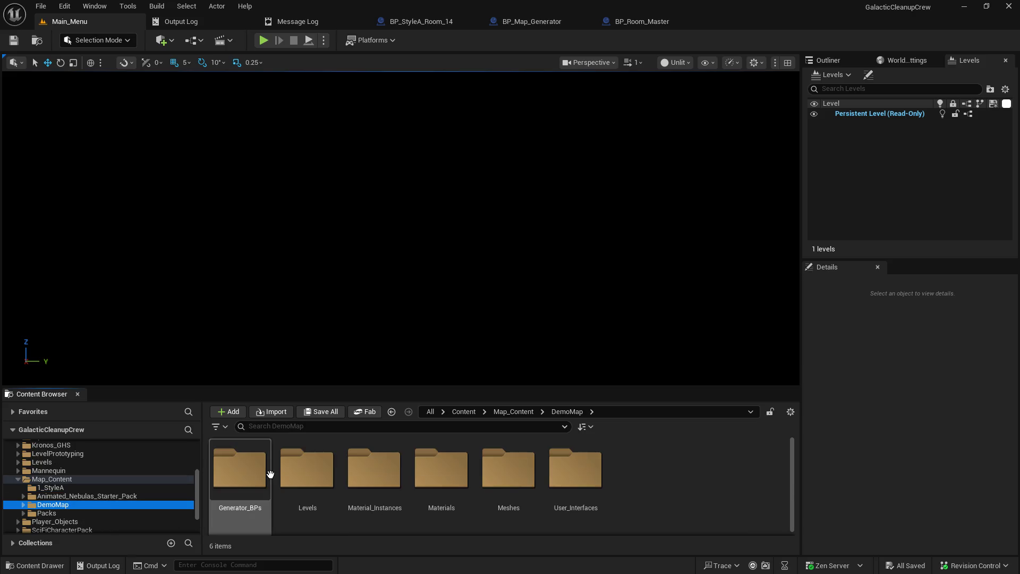
double_click(286, 472)
double_click(239, 468)
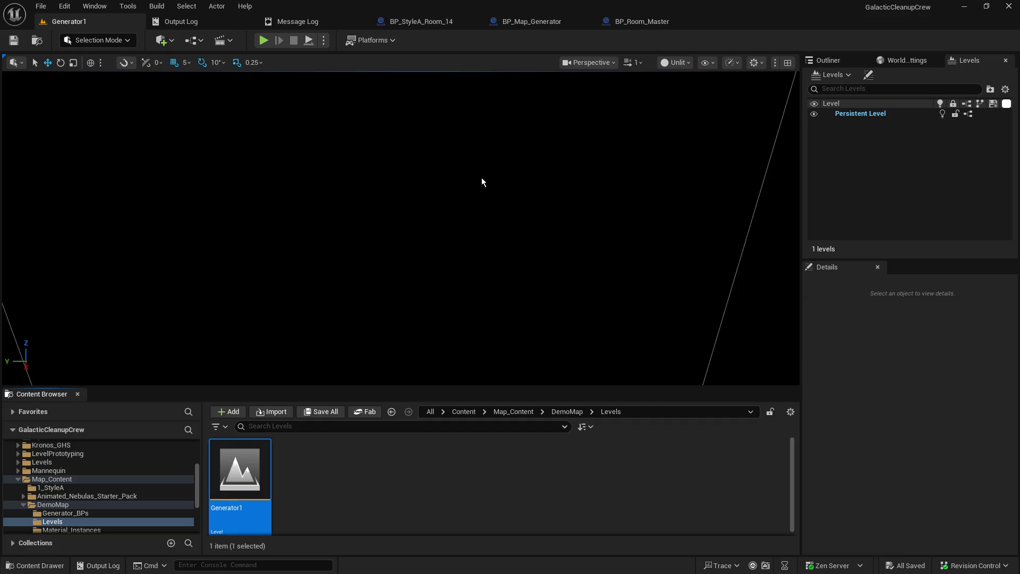
mouse_move(505, 154)
left_mouse_down()
mouse_move(372, 213)
mouse_move(104, 252)
left_mouse_up()
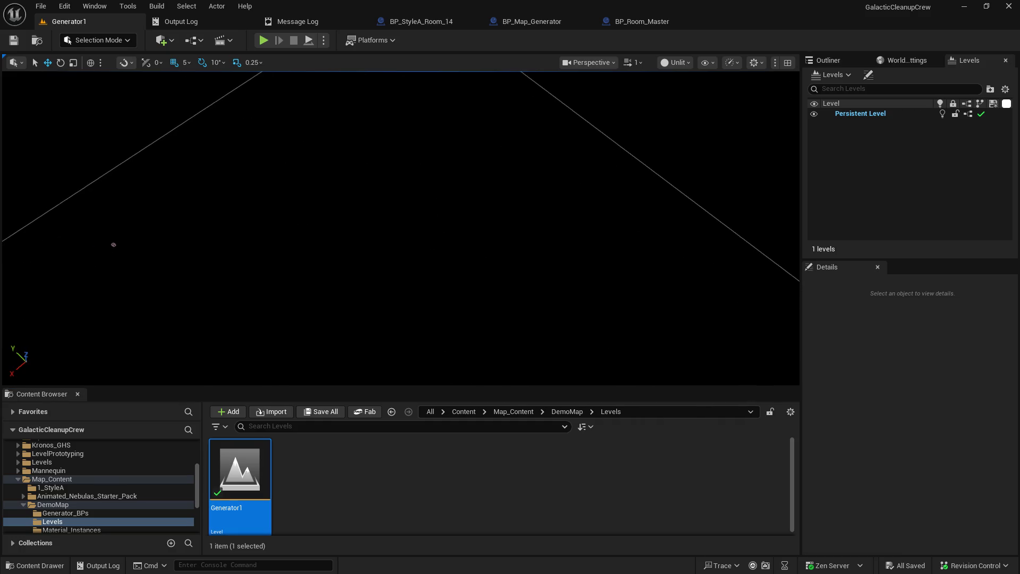
left_click(308, 41)
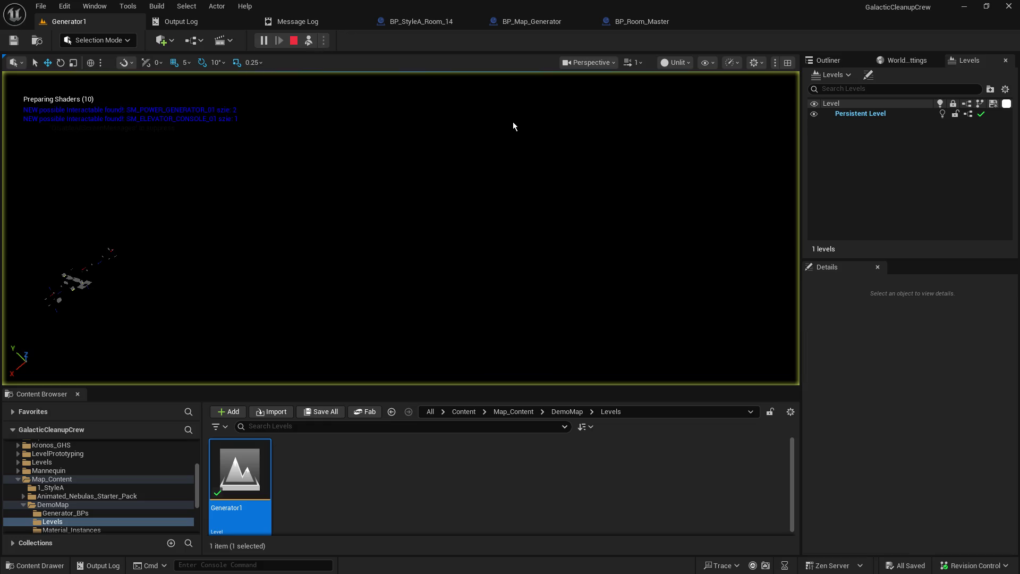
Look over the generated rooms and corridors from above, then stop the simulation.
left_click_drag(392, 162, 263, 171)
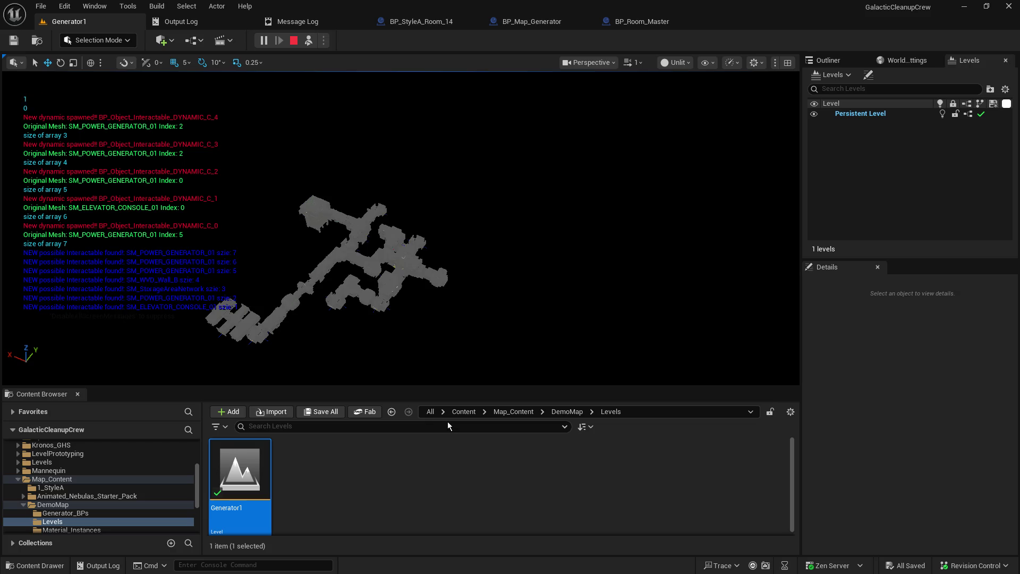
left_click_drag(446, 387, 449, 428)
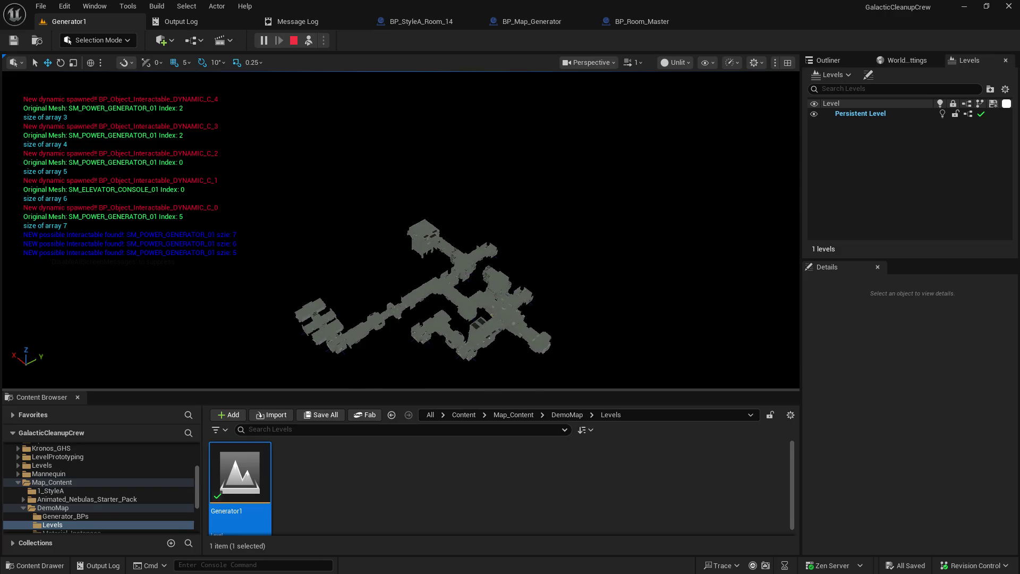
scroll(422, 289, "up", 2)
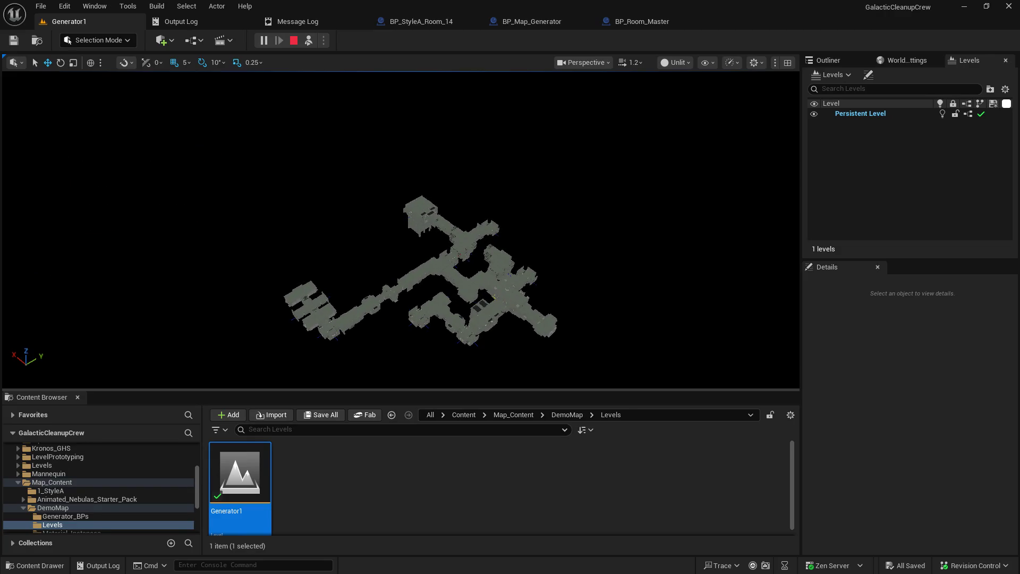
left_click_drag(454, 279, 454, 279)
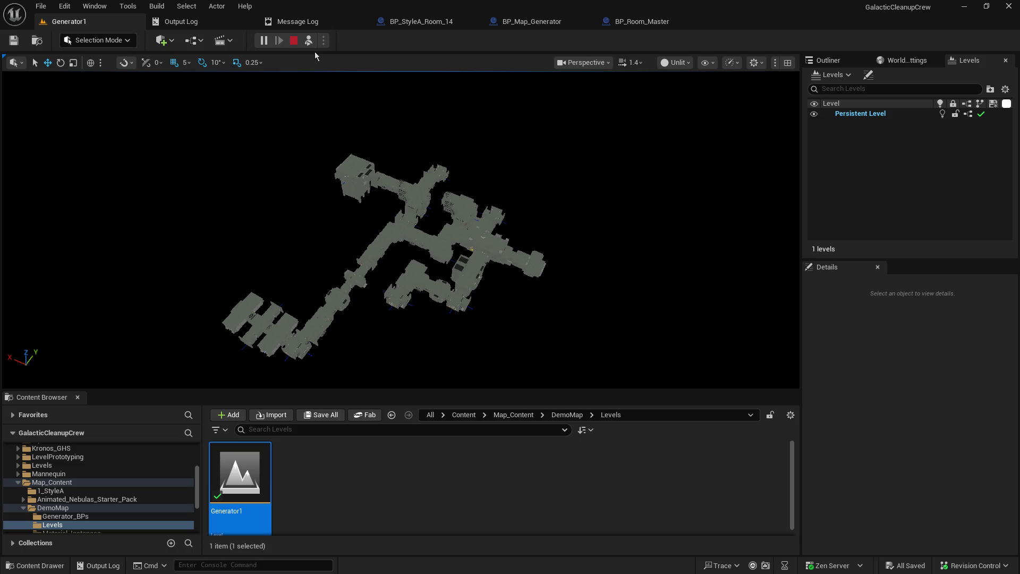
key("Escape")
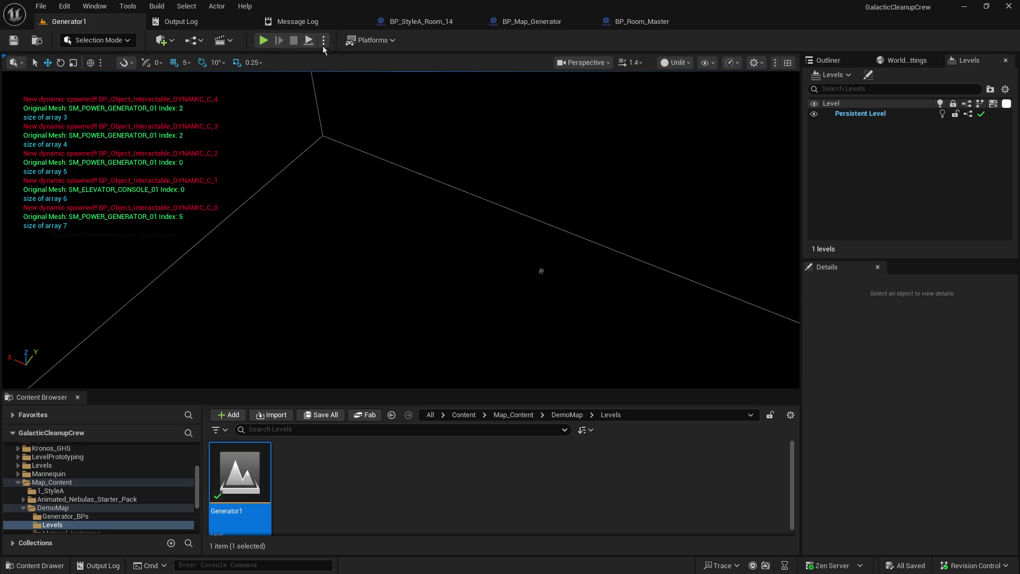
Re-simulate Generator1, fly over the new map in Lit view mode, then stop.
left_click(309, 42)
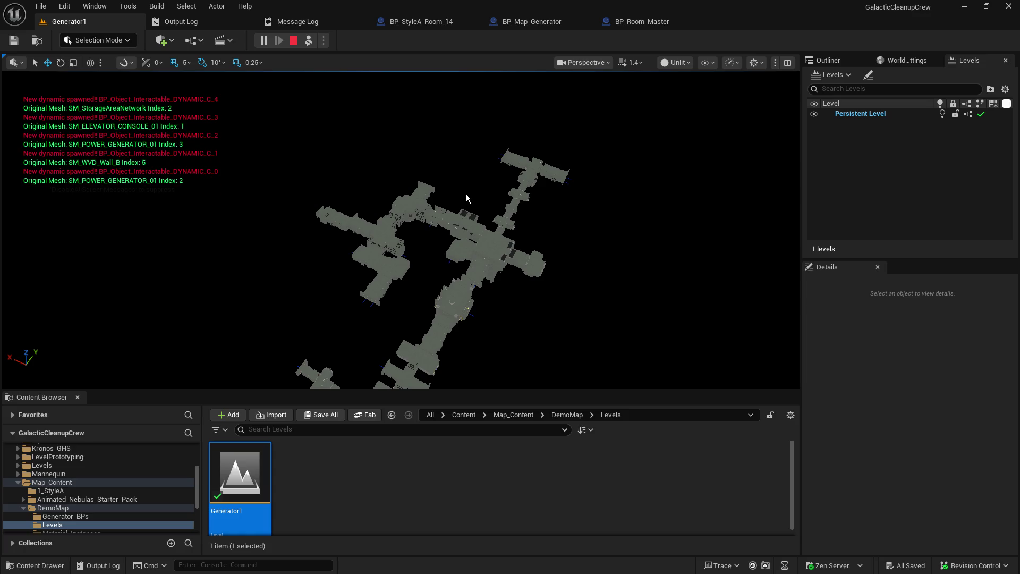
left_click_drag(80, 228, 81, 228)
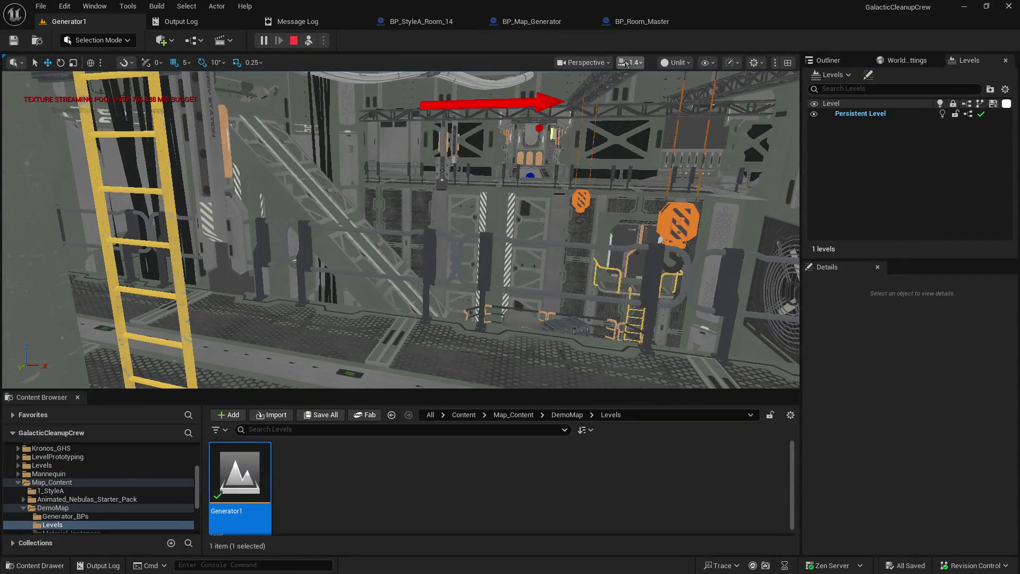
left_click(676, 62)
left_click(682, 103)
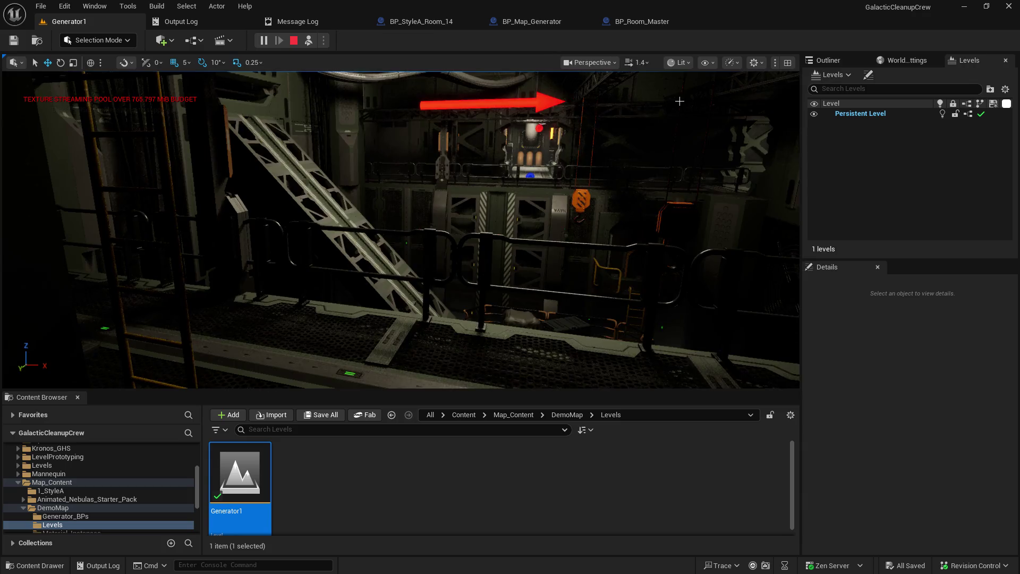
left_click(613, 160)
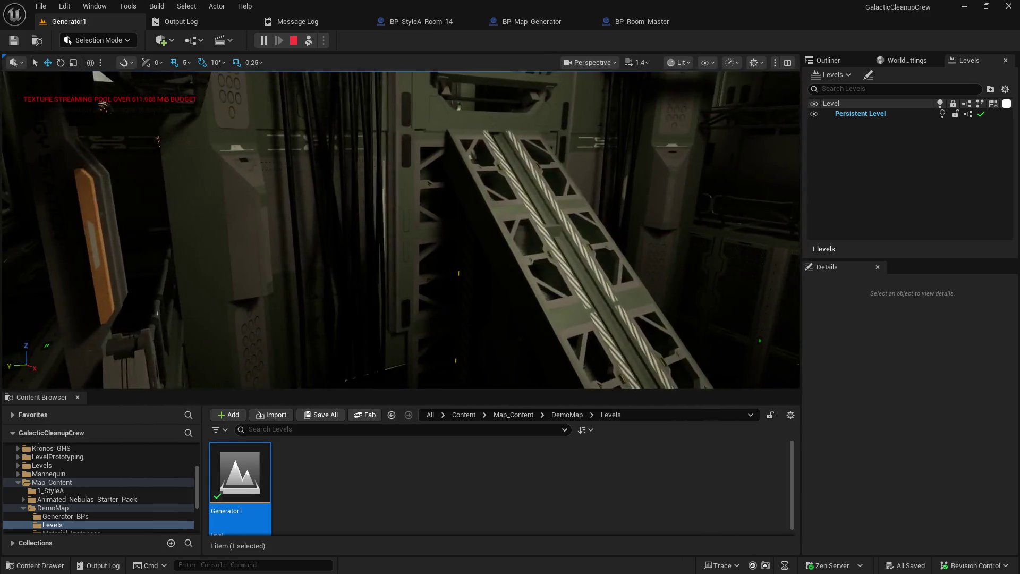
key("shift+F1")
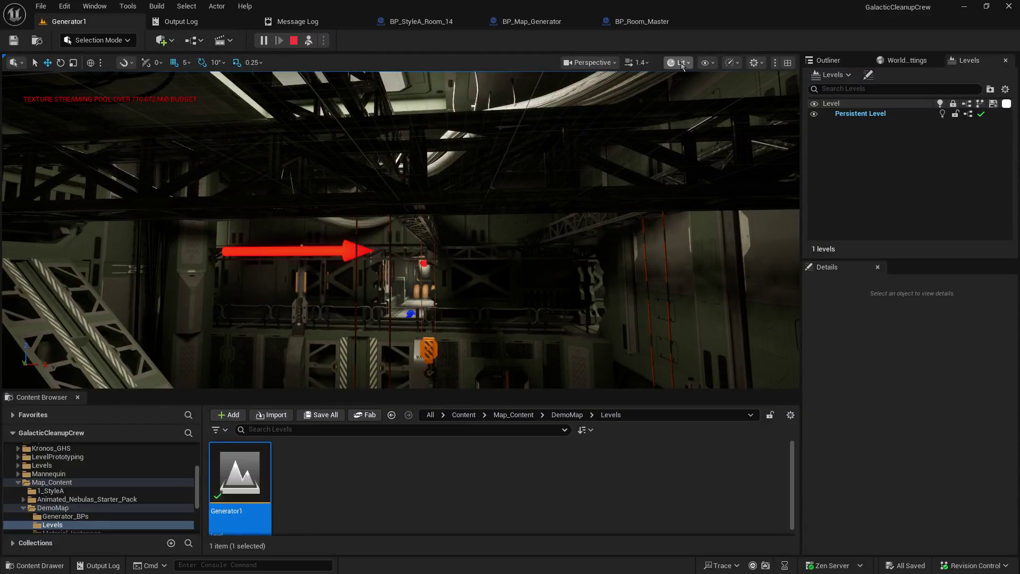
left_click(294, 40)
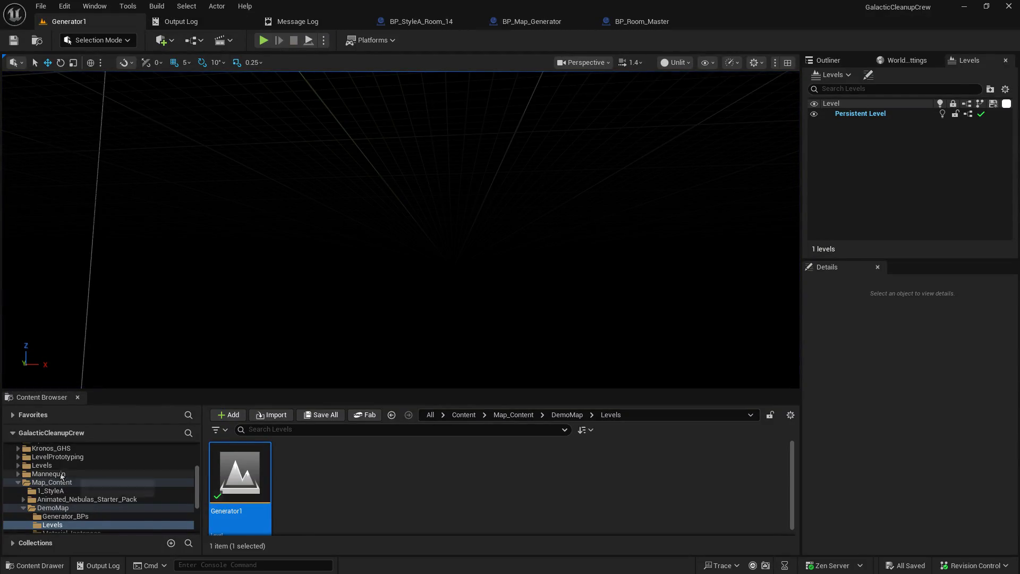
Browse Levels/Main_Menu and briefly open, then close, the UI_Main_Menu widget.
left_click(42, 465)
double_click(307, 473)
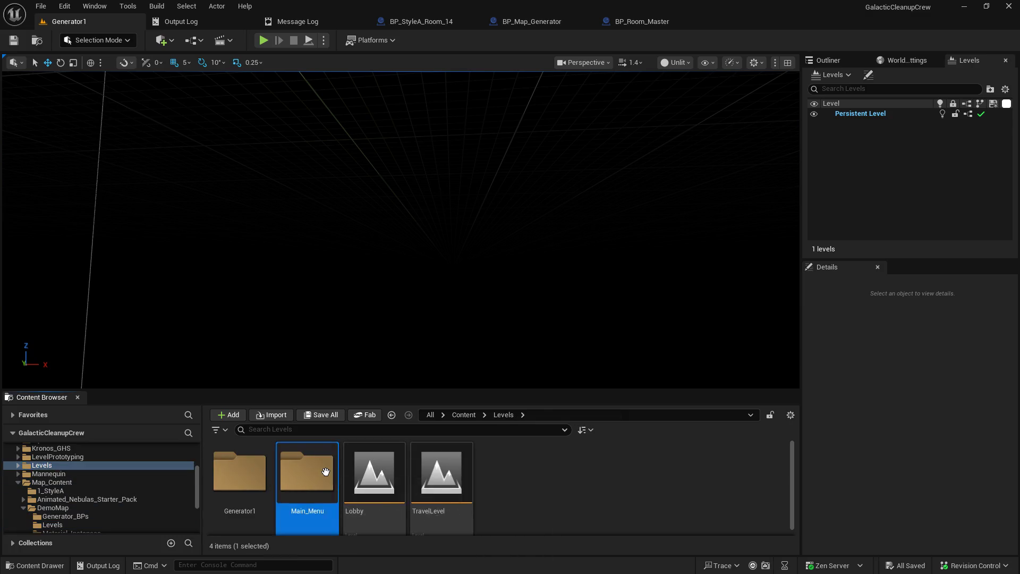
left_click(321, 470)
double_click(320, 471)
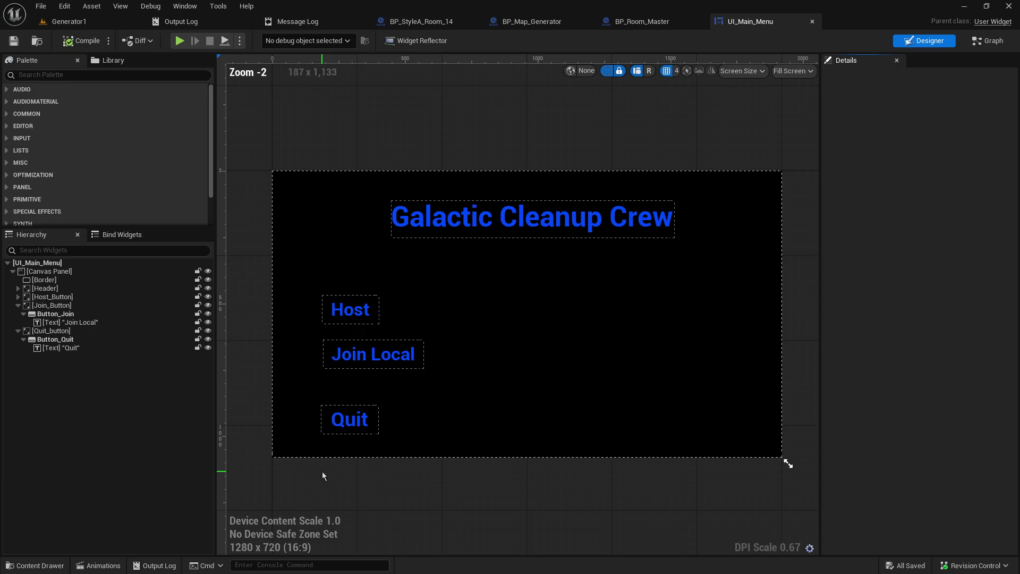
left_click(812, 22)
Load the Main_Menu level in the level editor and start a multiplayer Play session.
left_click(65, 7)
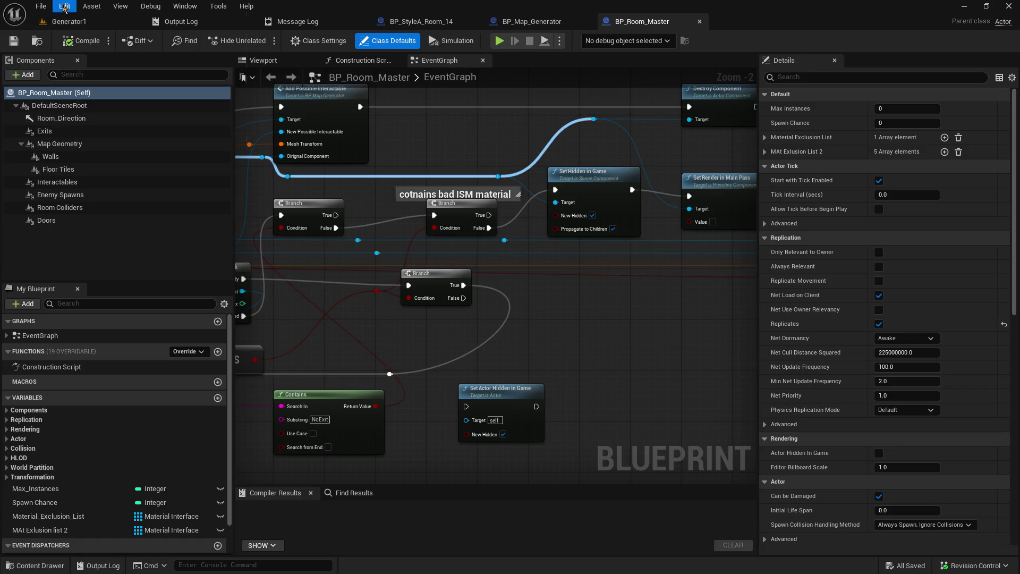
left_click(64, 21)
double_click(250, 484)
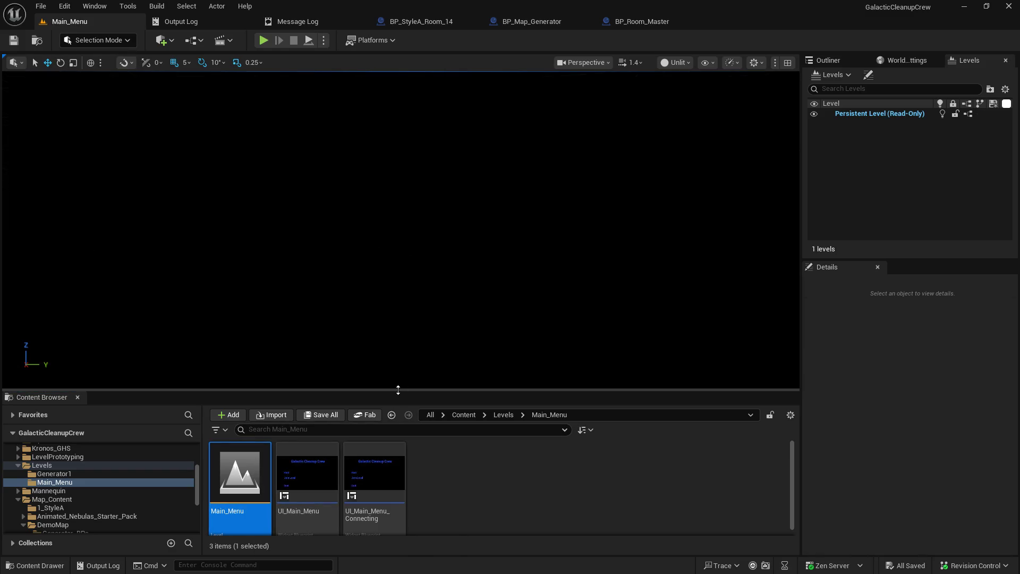
left_click_drag(398, 389, 397, 417)
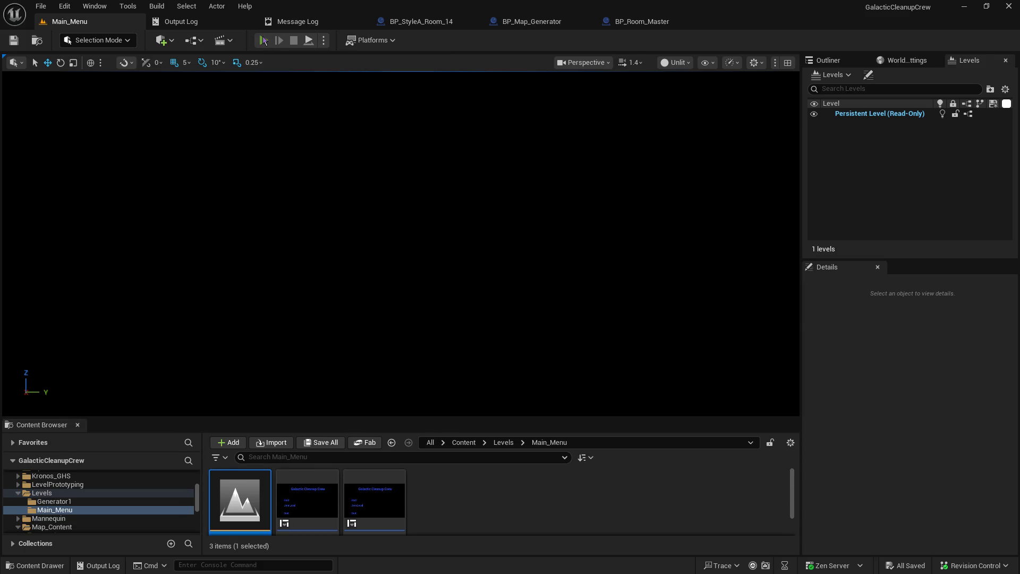
left_click(264, 41)
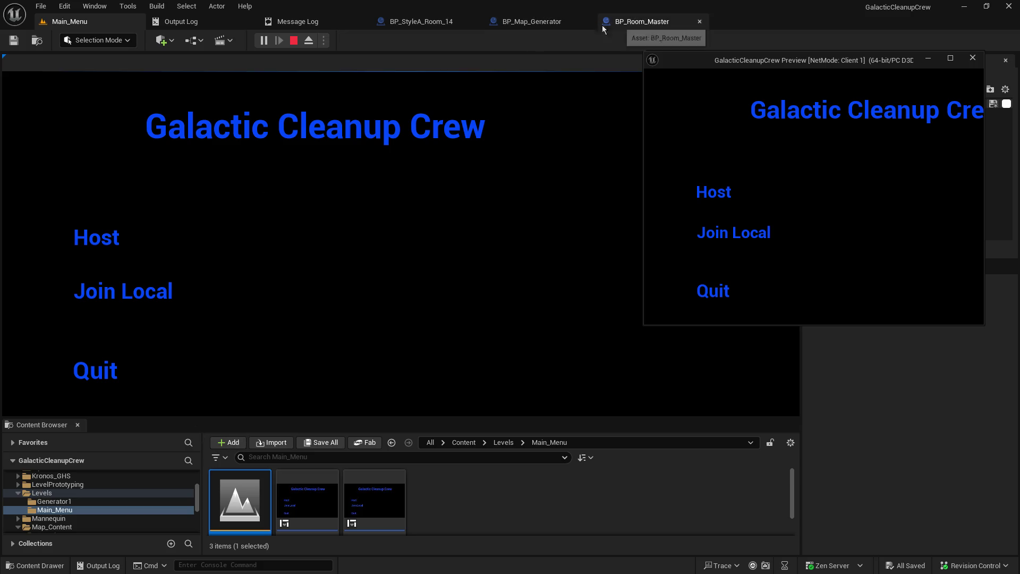
Host from the server view, check the BP_StyleA_Room_14 tab, and return to Main_Menu.
left_click(105, 242)
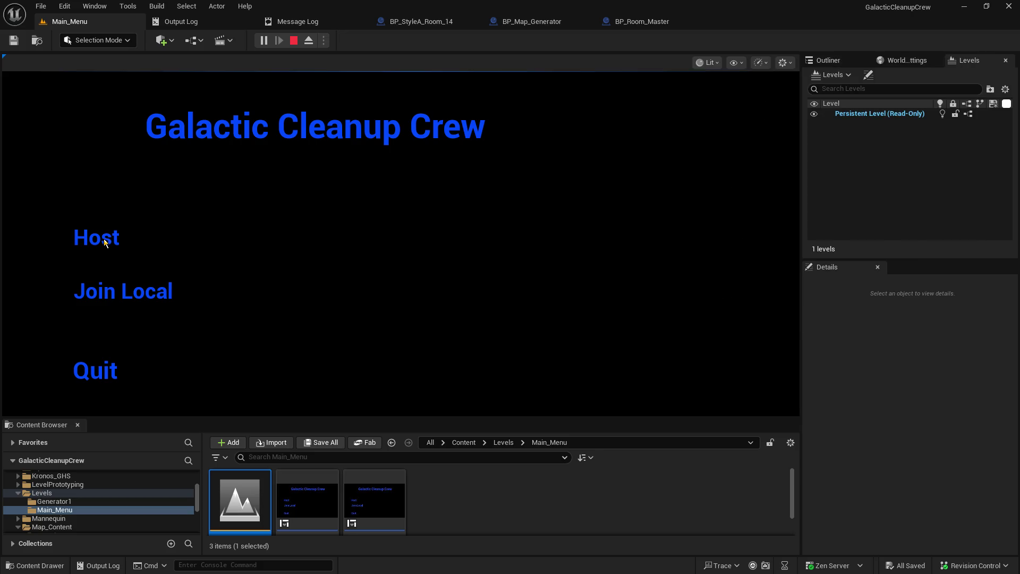
left_click(414, 20)
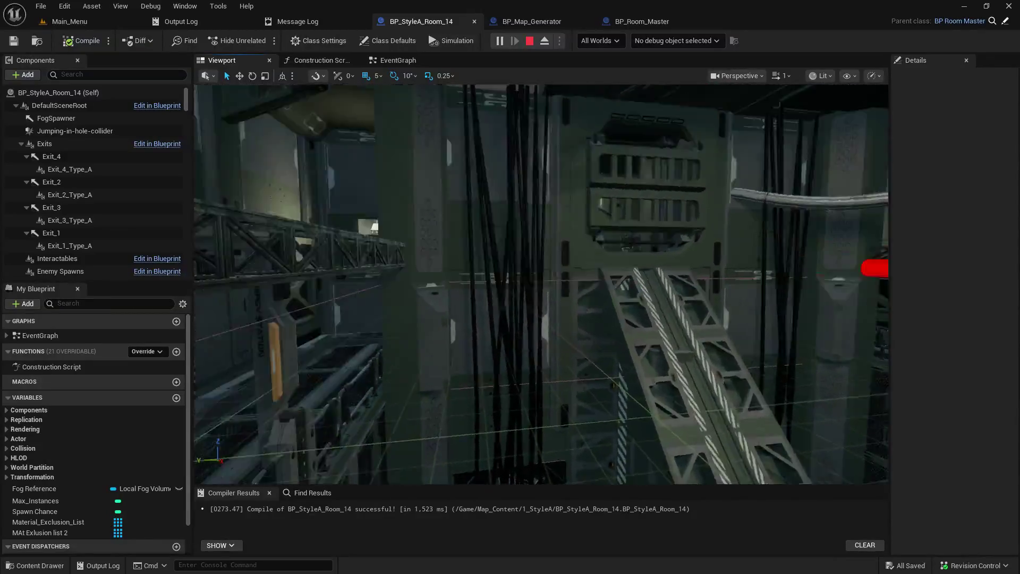
left_click(75, 21)
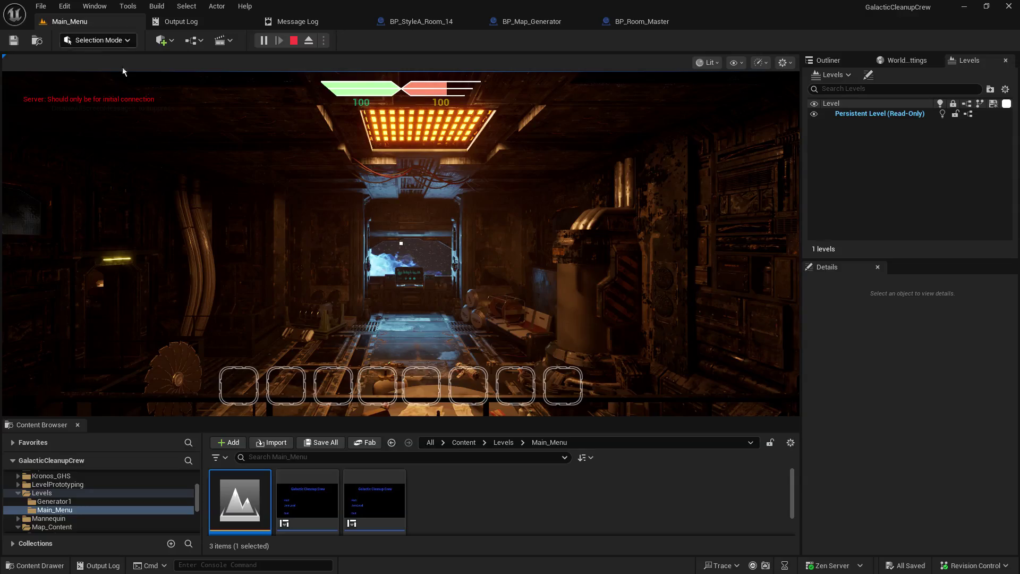
Look around the host's spawn room, then free the mouse with Shift+F1.
left_click(101, 85)
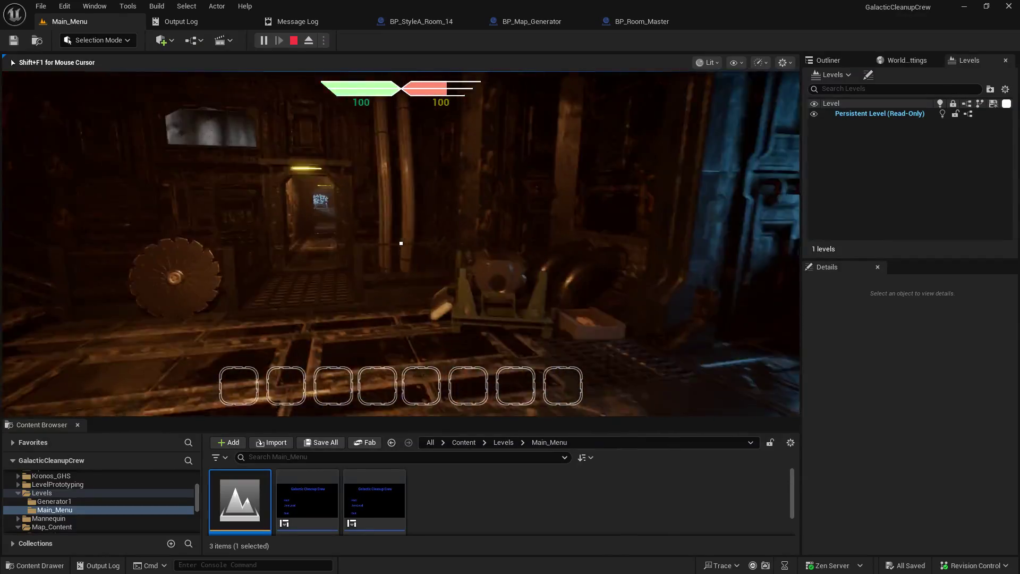
key("shift+F1")
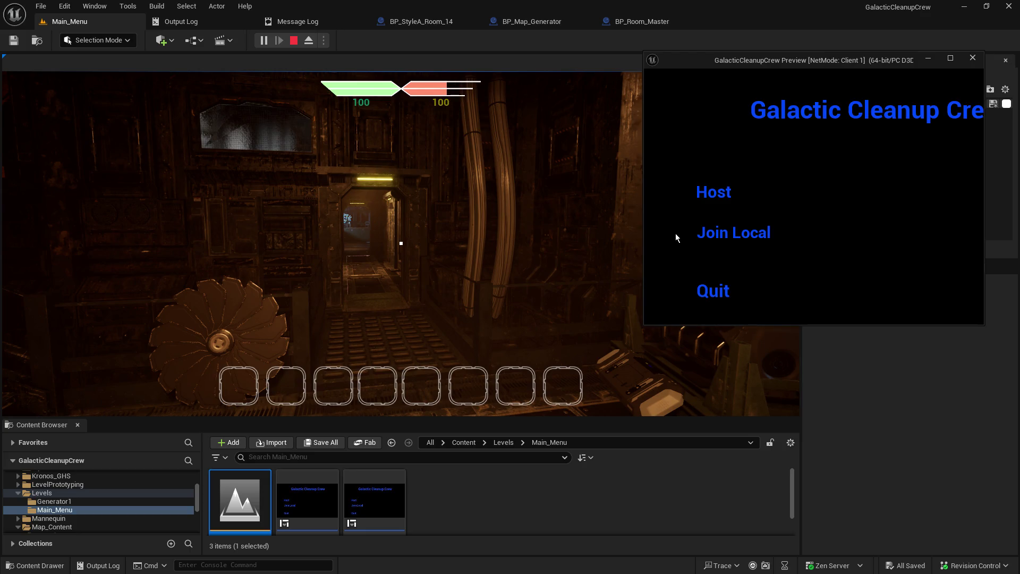
Join Local as the client, walk it down the corridor, and pick Female Robot from robot selection.
left_click(709, 234)
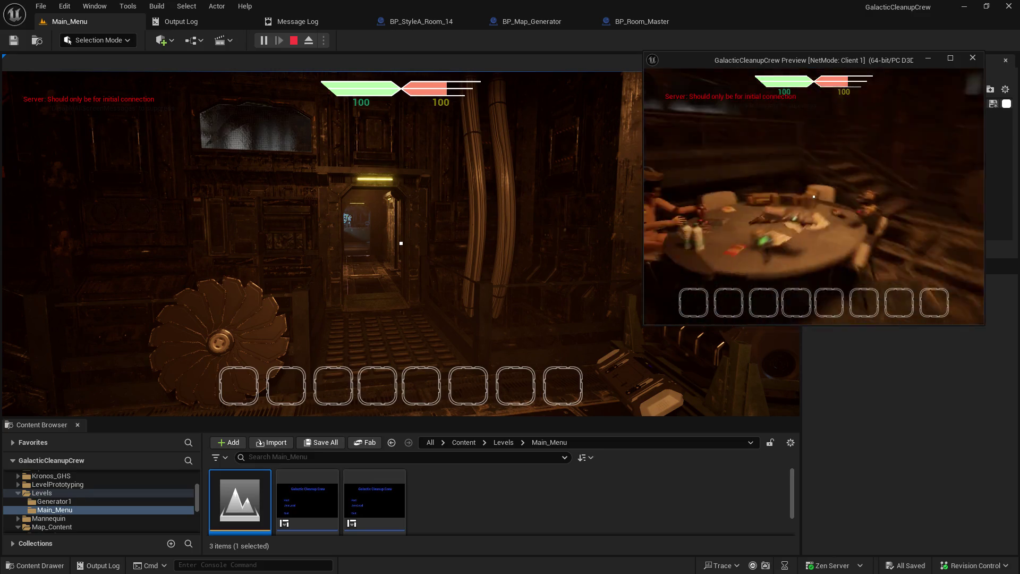
key("w")
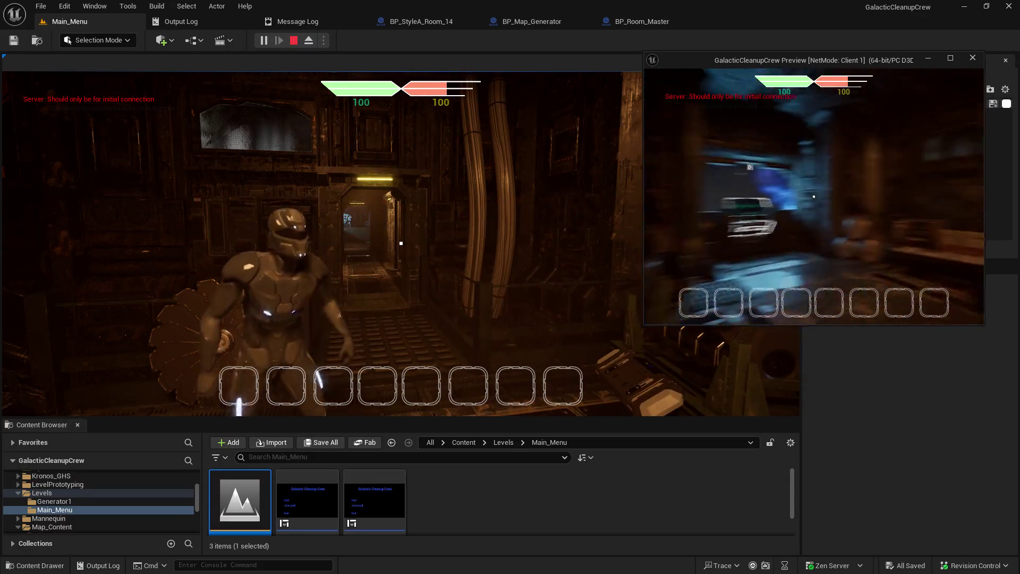
key("w")
key("w")
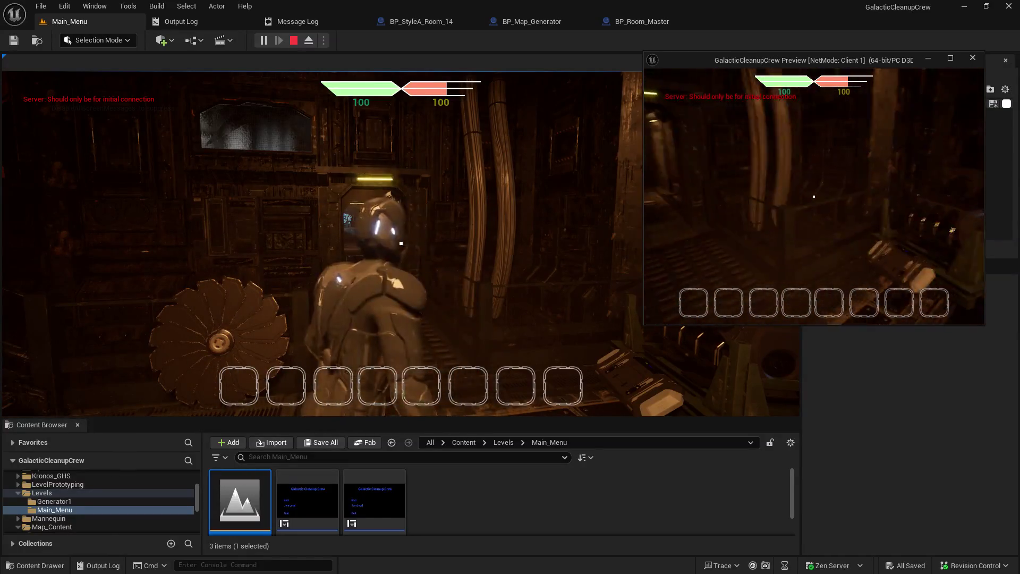
key("w")
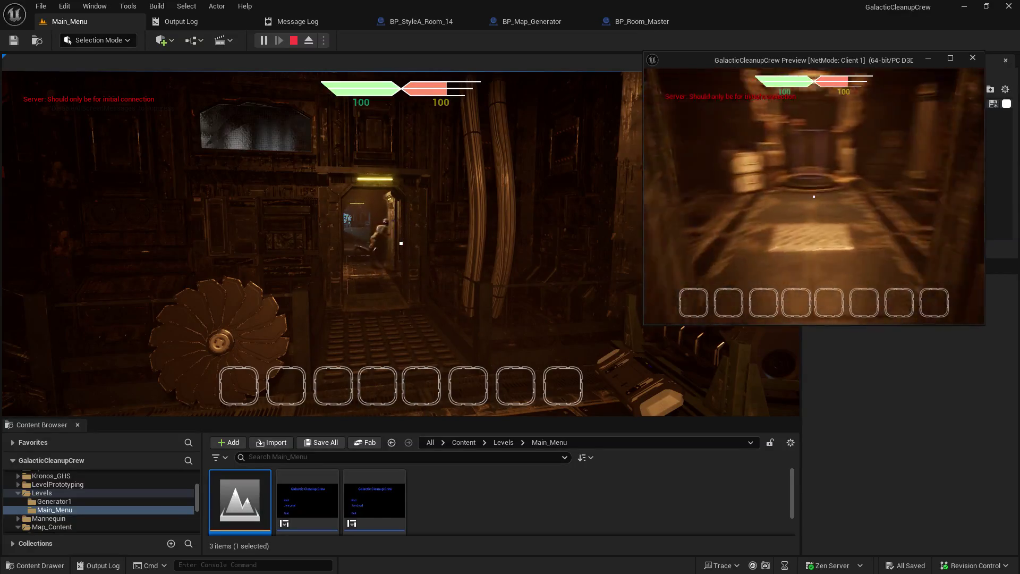
key("Tab")
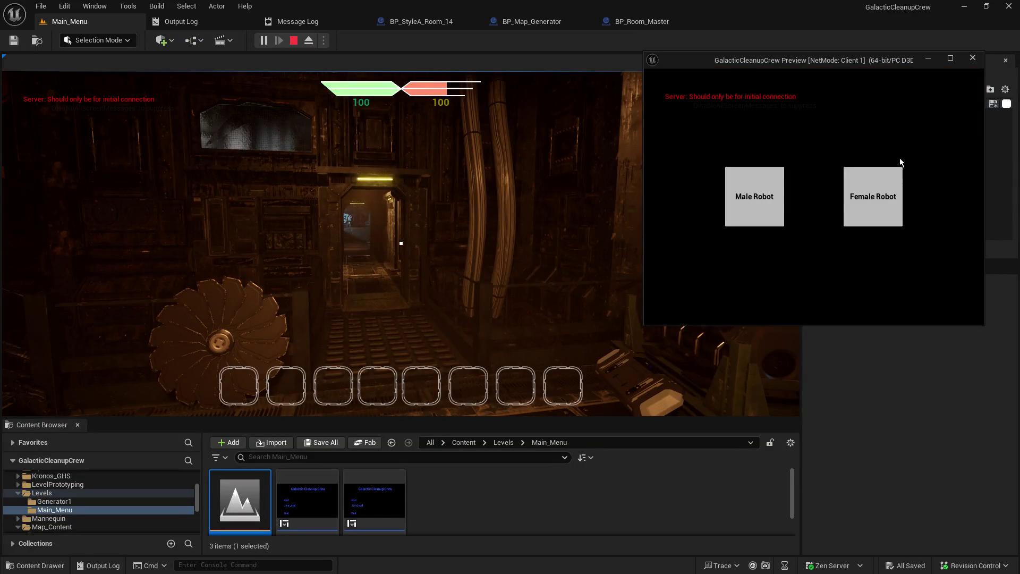
left_click(861, 194)
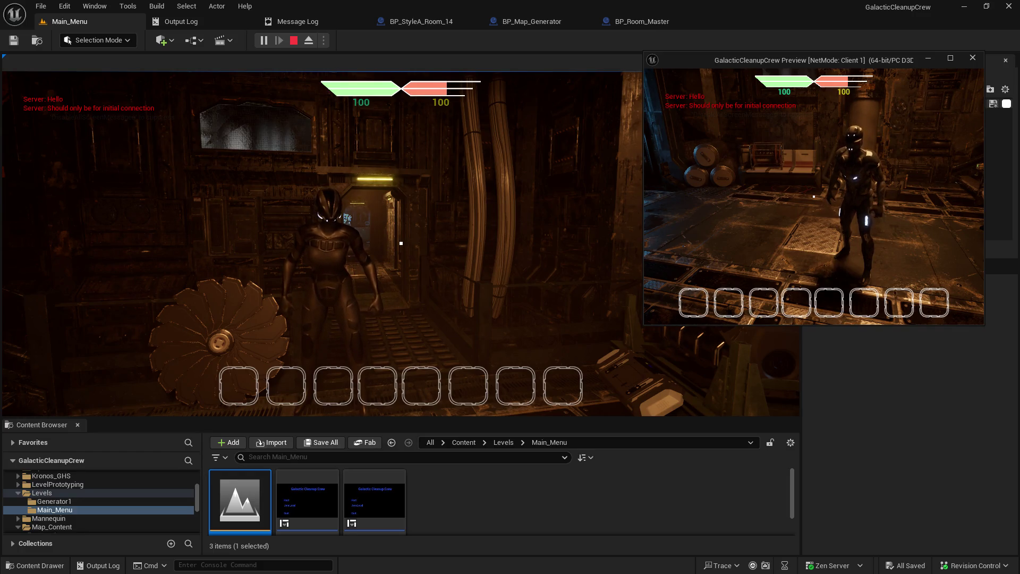
Walk the Female Robot client around the host's character, then switch back to the host's camera.
mouse_move(813, 196)
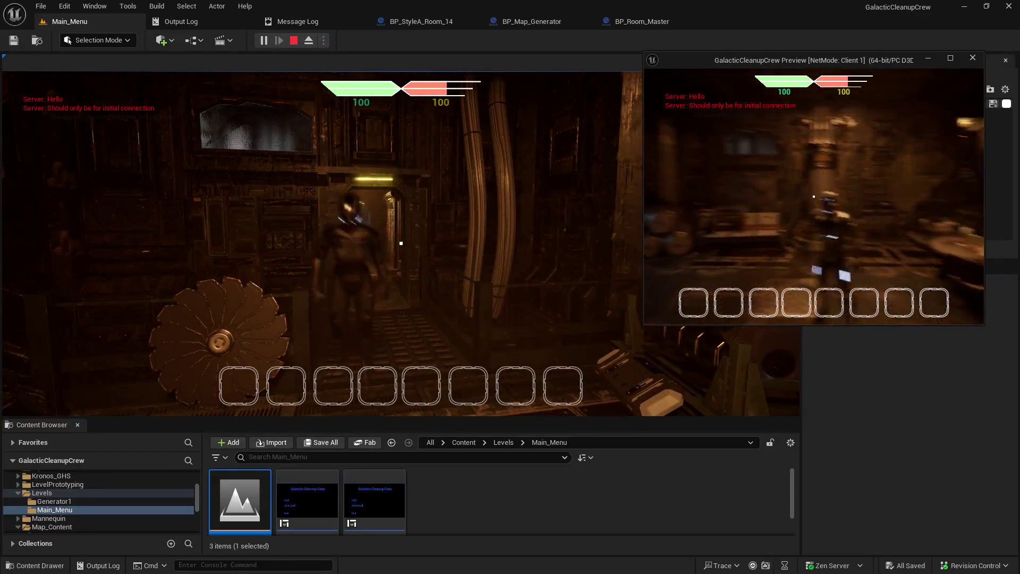
key("w")
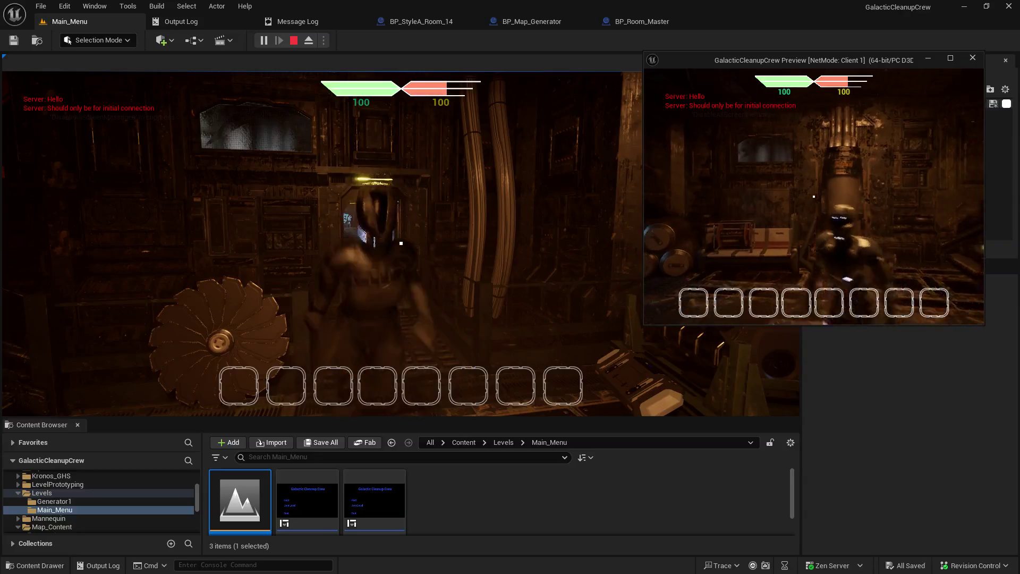
key("w")
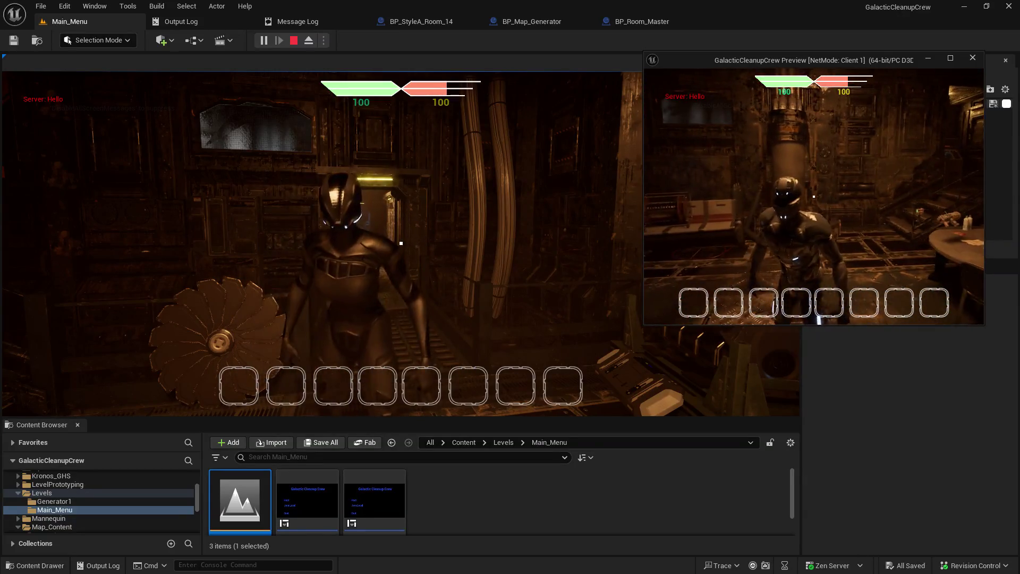
key("w")
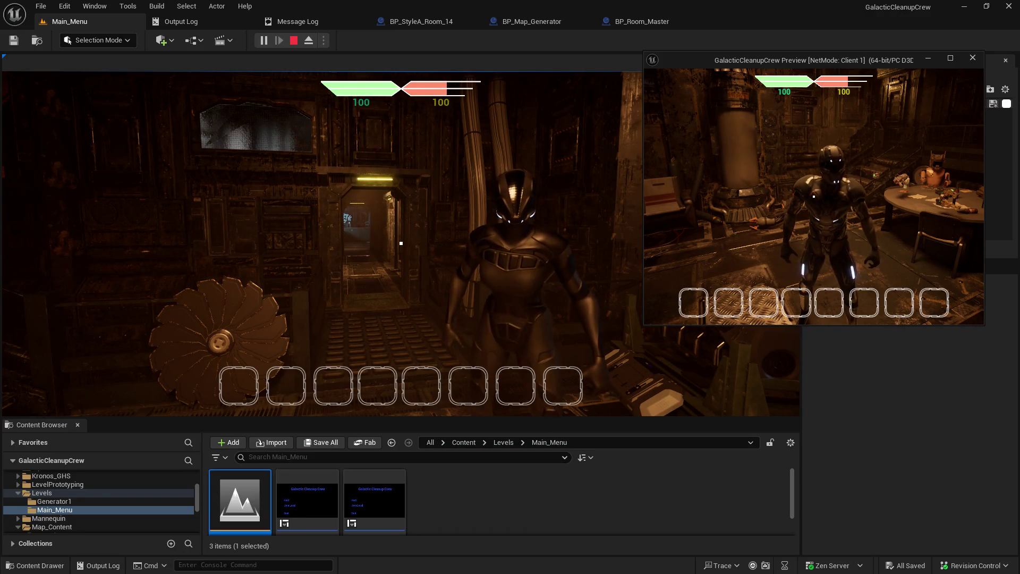
key("w")
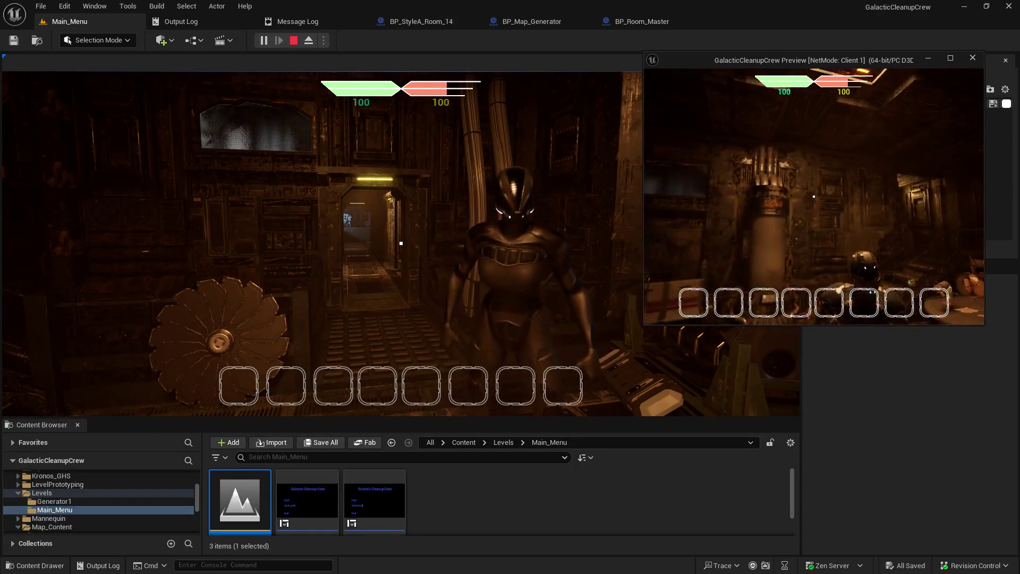
key("alt+Tab")
left_click(401, 243)
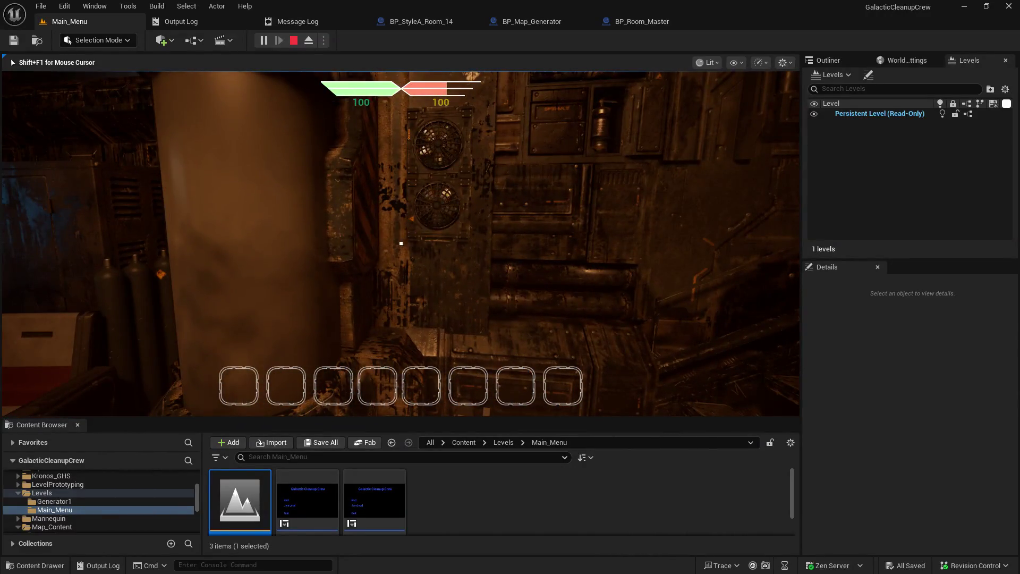
Walk the host to the computer terminal and use it to load the generated station map.
mouse_move(401, 243)
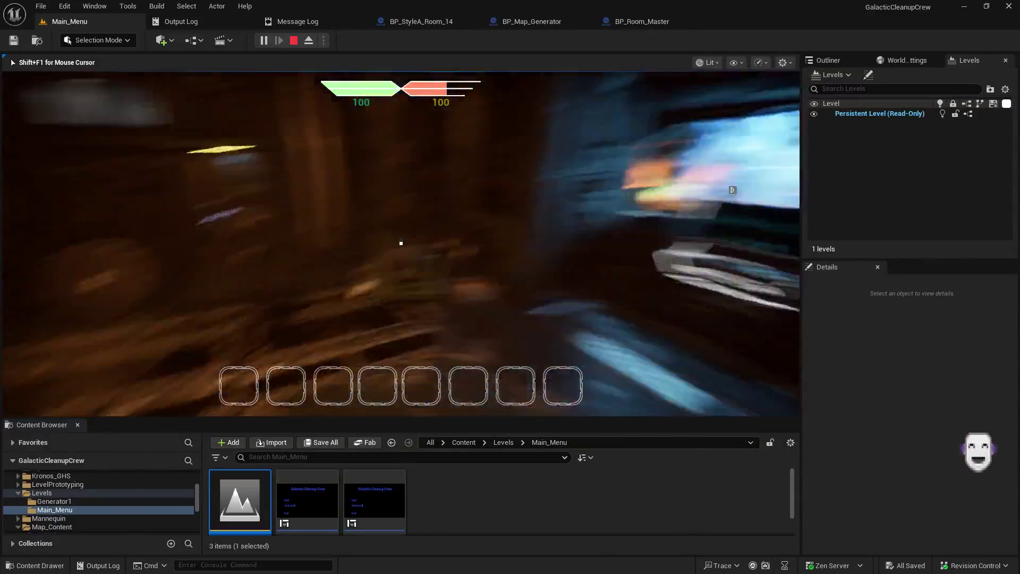
key("e")
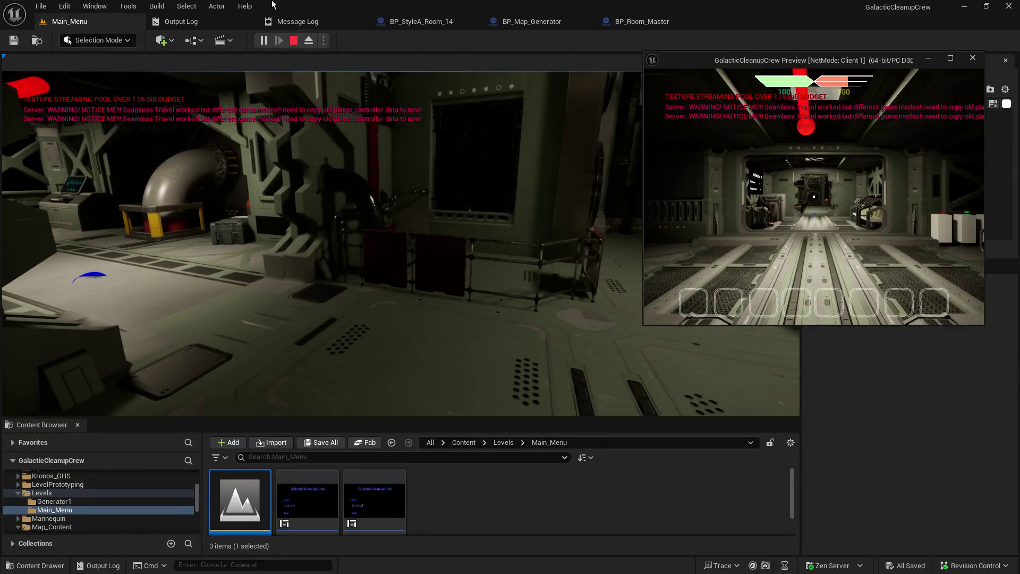
Glance at the Room 14 blueprint, then open BP_Map_Generator, widen the graph area, and zoom out its EventGraph.
left_click(422, 21)
left_click_drag(651, 326, 651, 250)
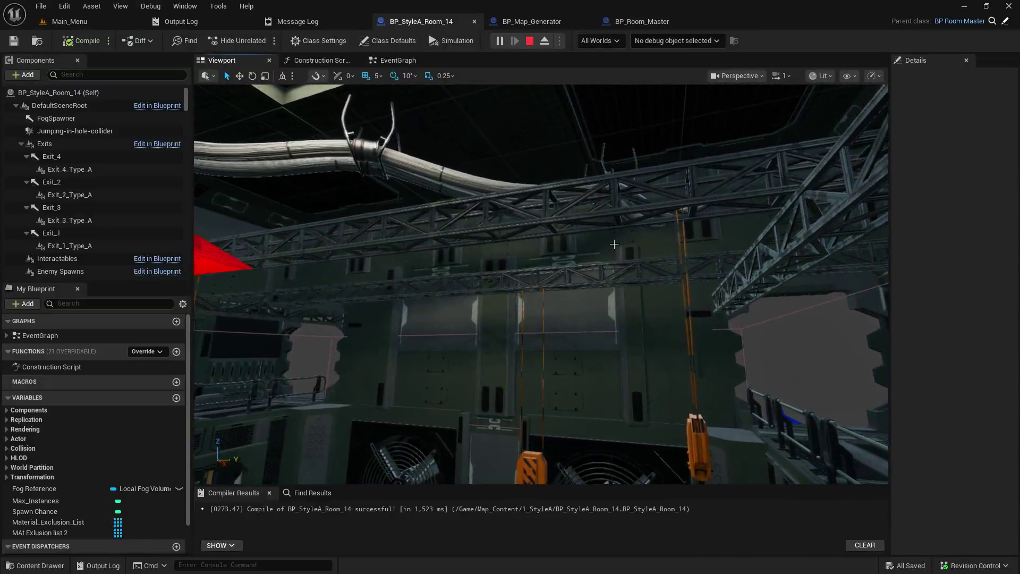
left_click(528, 24)
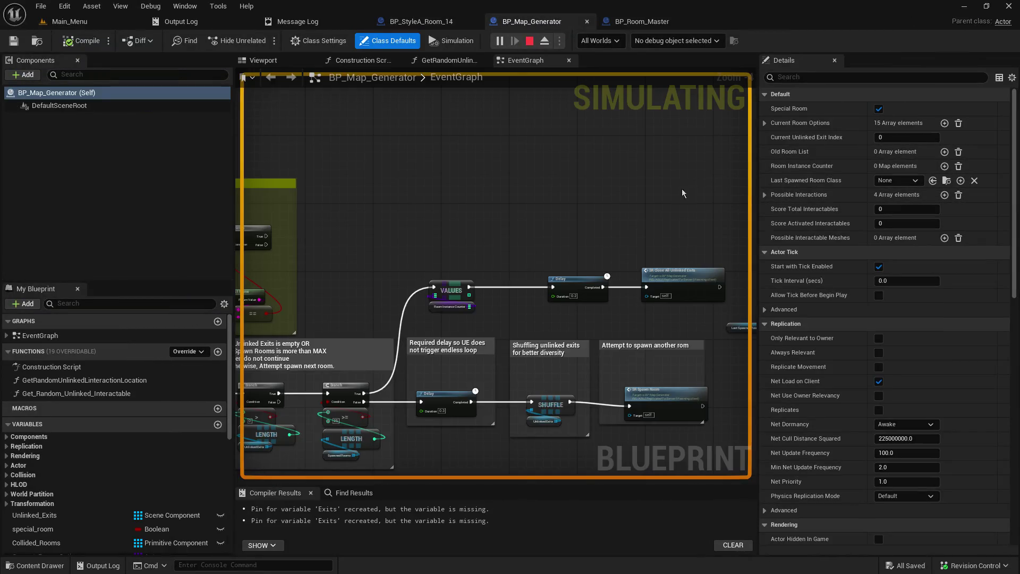
left_click_drag(757, 170, 933, 148)
scroll(867, 307, "down", 8)
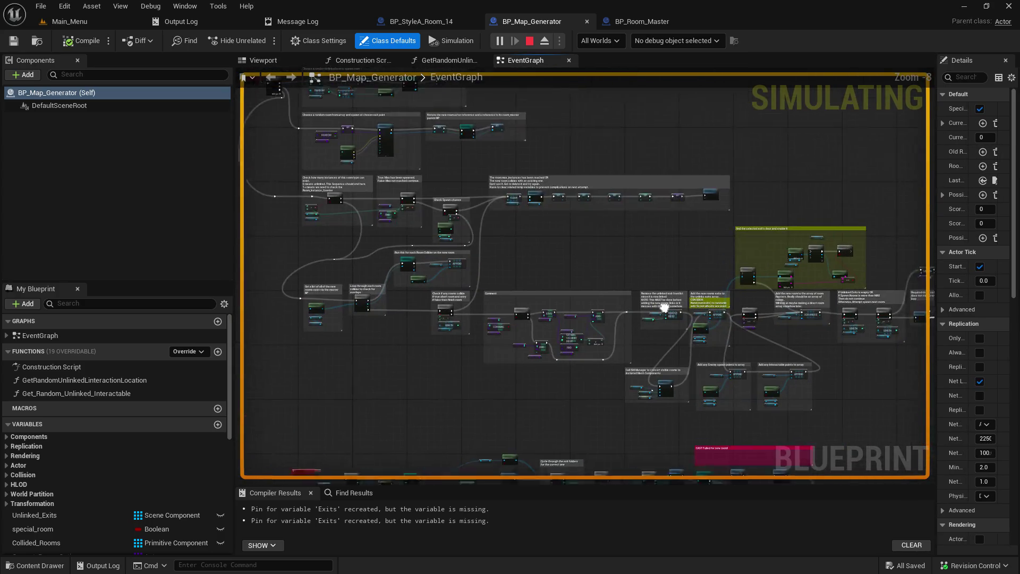